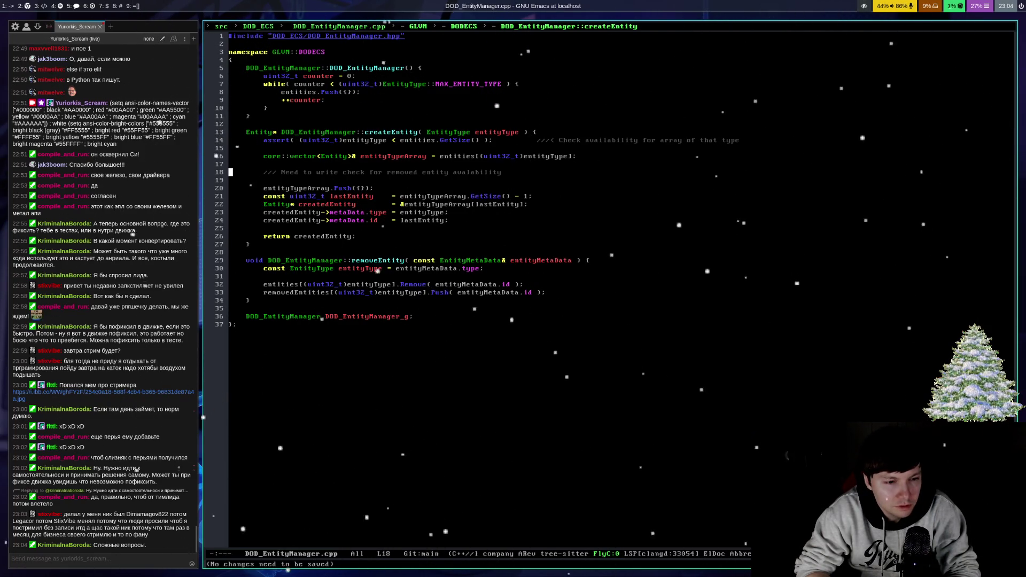
# Step: Add a blank indented line below the line-18 removed-entity comment in createEntity and save
pyautogui.press('Down')
pyautogui.press('Down')
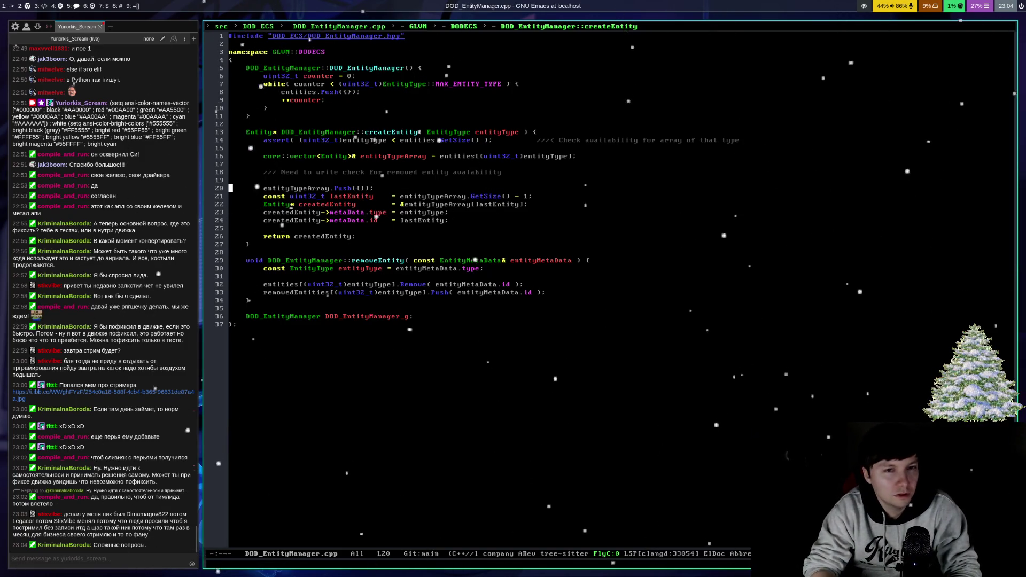
pyautogui.press('Up')
pyautogui.press('Up')
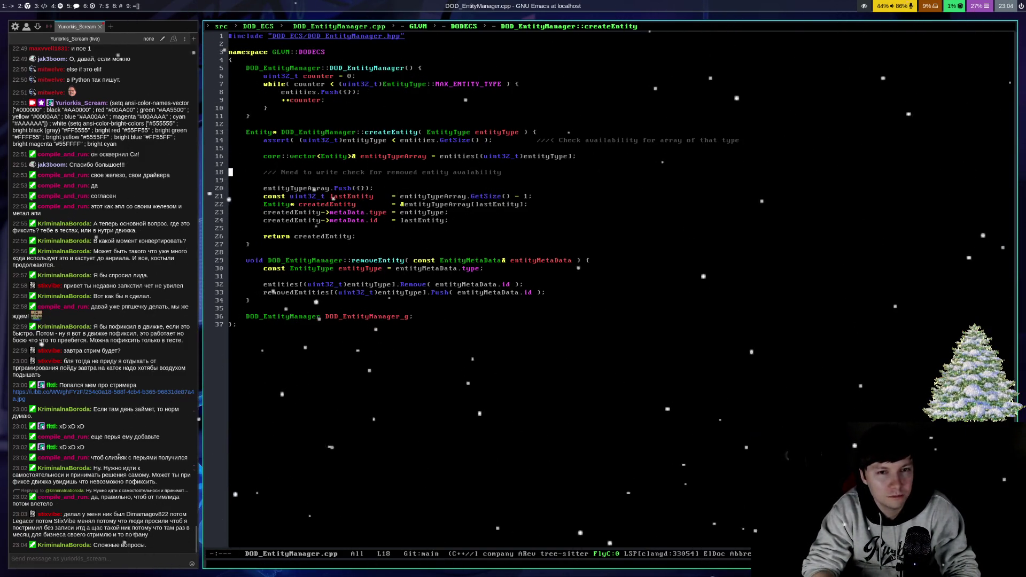
pyautogui.press('End')
pyautogui.press('Return')
pyautogui.hotkey('ctrl', 'x')
pyautogui.hotkey('ctrl', 's')
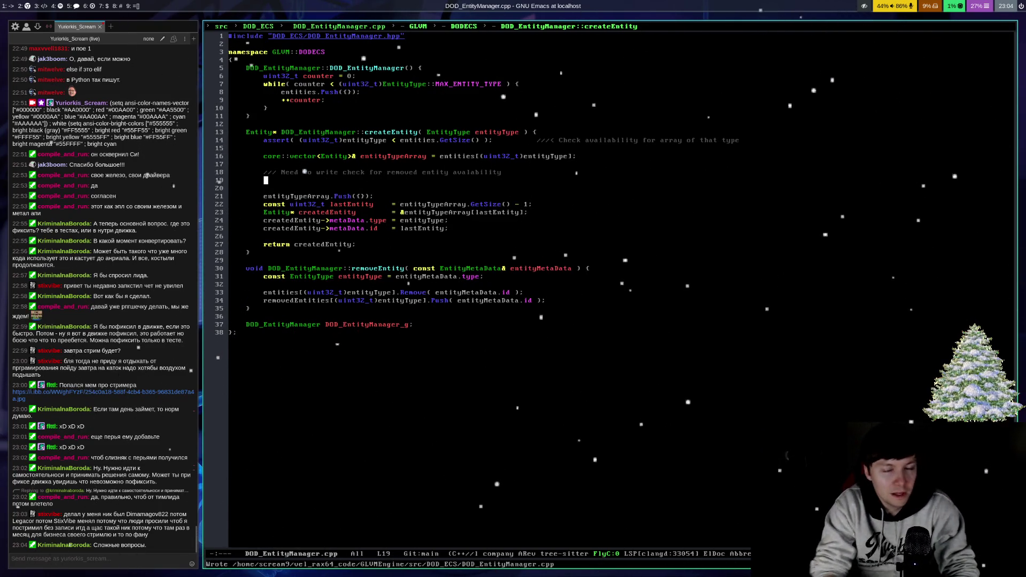
pyautogui.hotkey('ctrl', 'x')
pyautogui.hotkey('ctrl', 's')
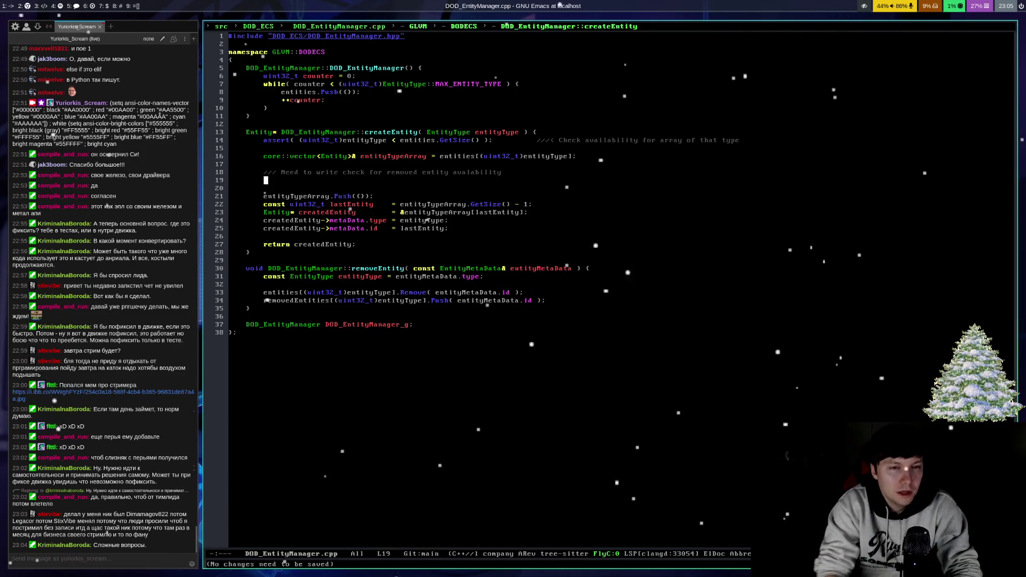
# Step: Write an empty if( removedEntities.GetSize() > 0 ) { } block in createEntity using completion
pyautogui.write('if( ')
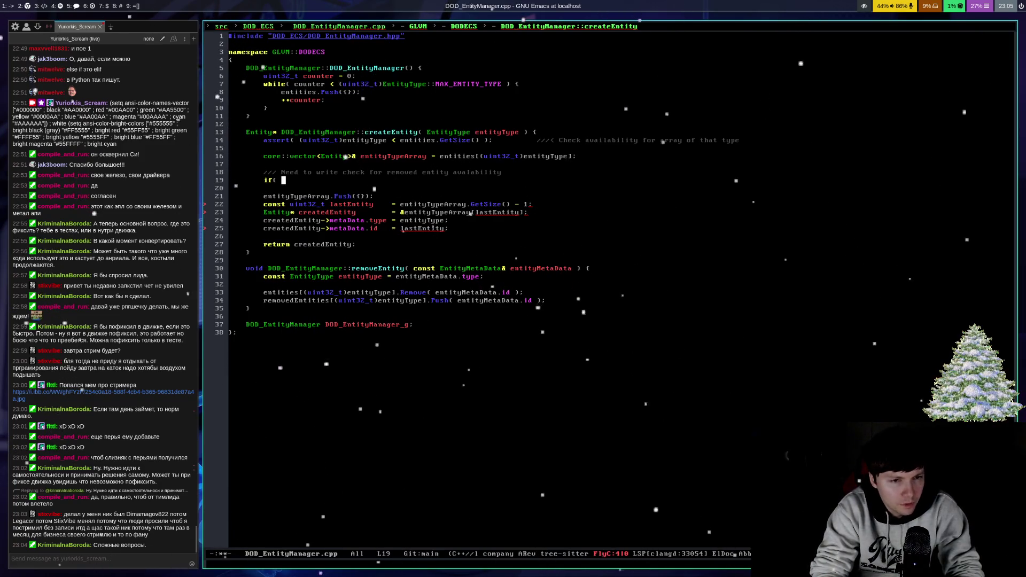
pyautogui.write('remo')
pyautogui.press('Return')
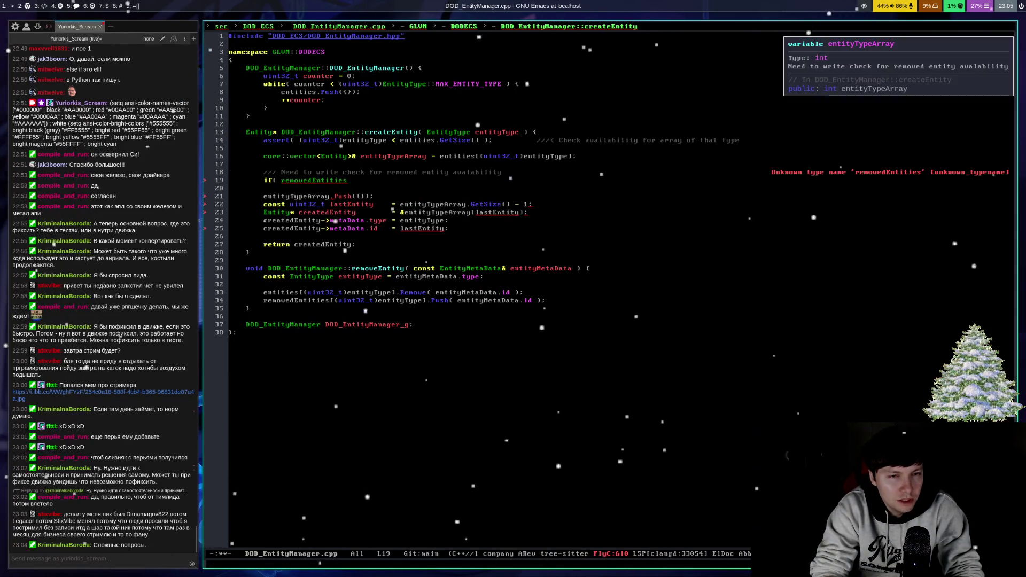
pyautogui.write('.GetSize')
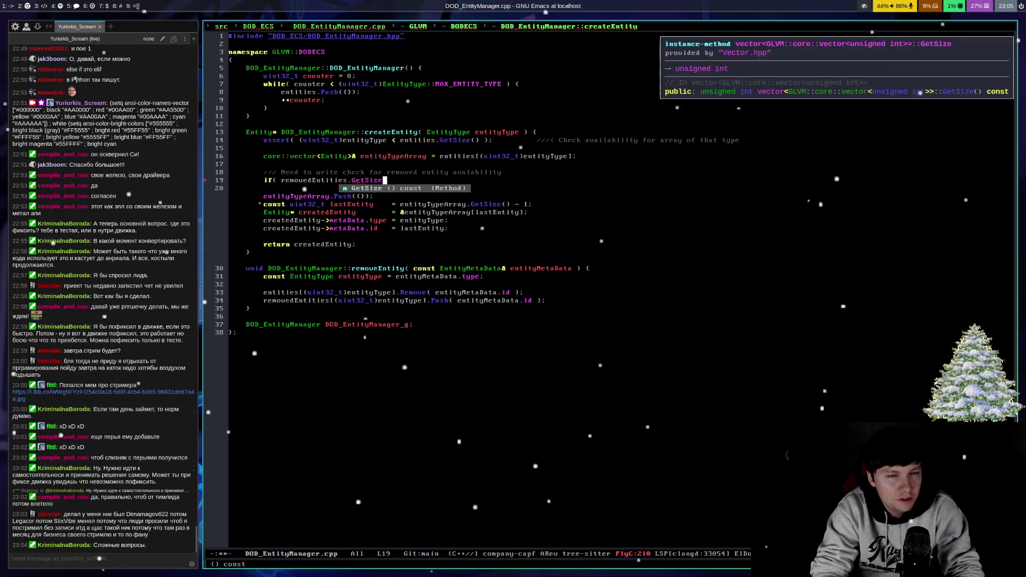
pyautogui.press('Return')
pyautogui.write('> 0 {')
pyautogui.press('Return')
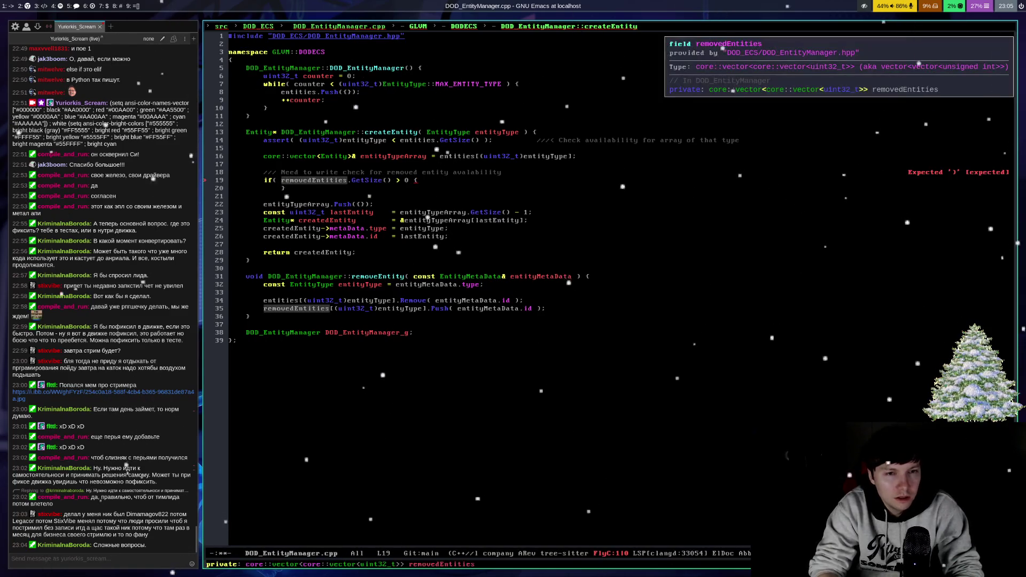
pyautogui.write(')')
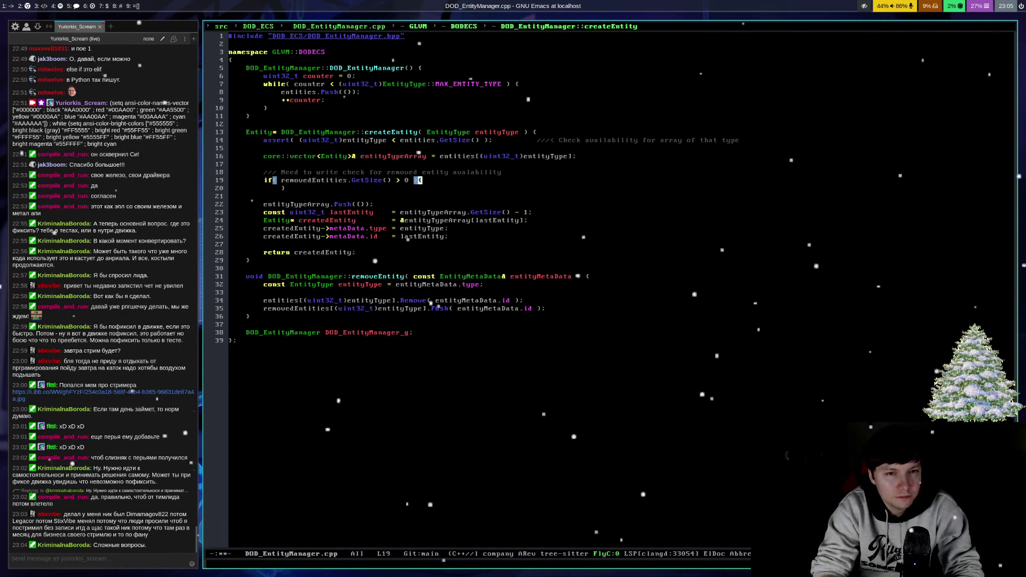
pyautogui.press('Return')
# Step: Save the file and jump to the removedEntities declaration in DOD_EntityManager.hpp
pyautogui.hotkey('ctrl', 'x')
pyautogui.hotkey('ctrl', 's')
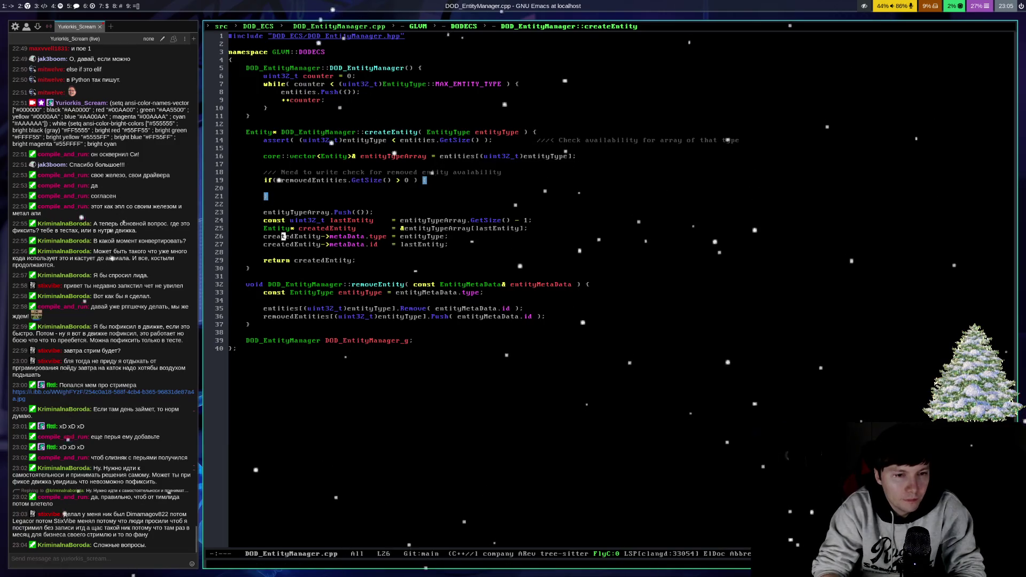
pyautogui.click(282, 181)
pyautogui.hotkey('alt', '.')
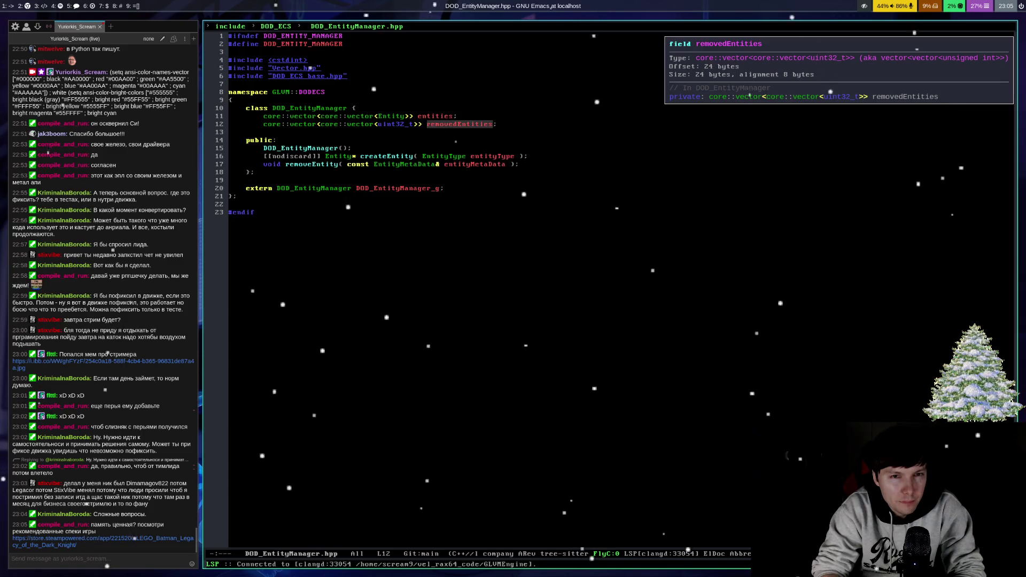
# Step: Back in DOD_EntityManager.cpp, begin a const uint32_t declaration inside the if block
pyautogui.hotkey('alt', ',')
pyautogui.click(284, 308)
pyautogui.click(283, 188)
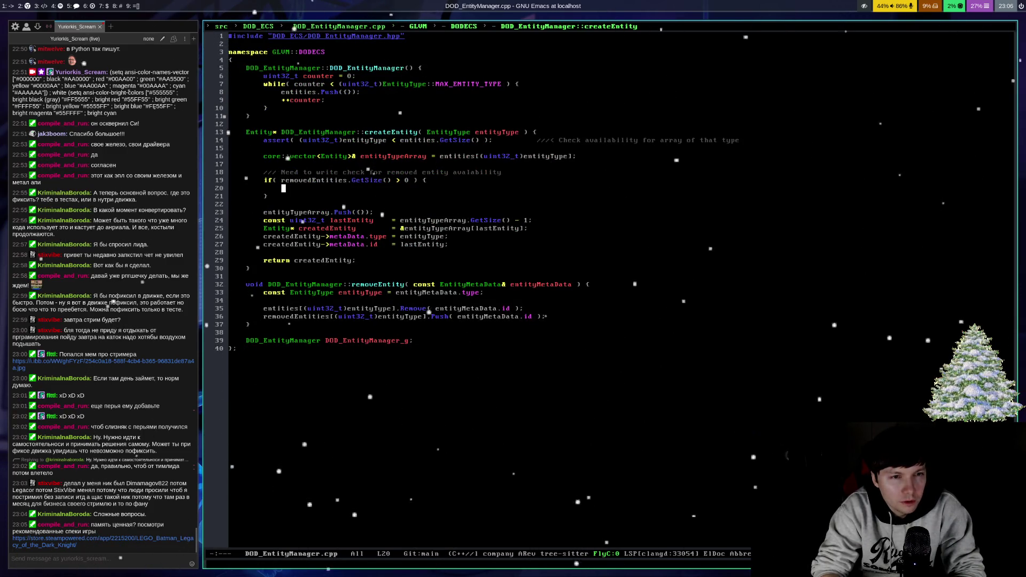
pyautogui.write('u')
pyautogui.press('BackSpace')
pyautogui.write('const uint32_t')
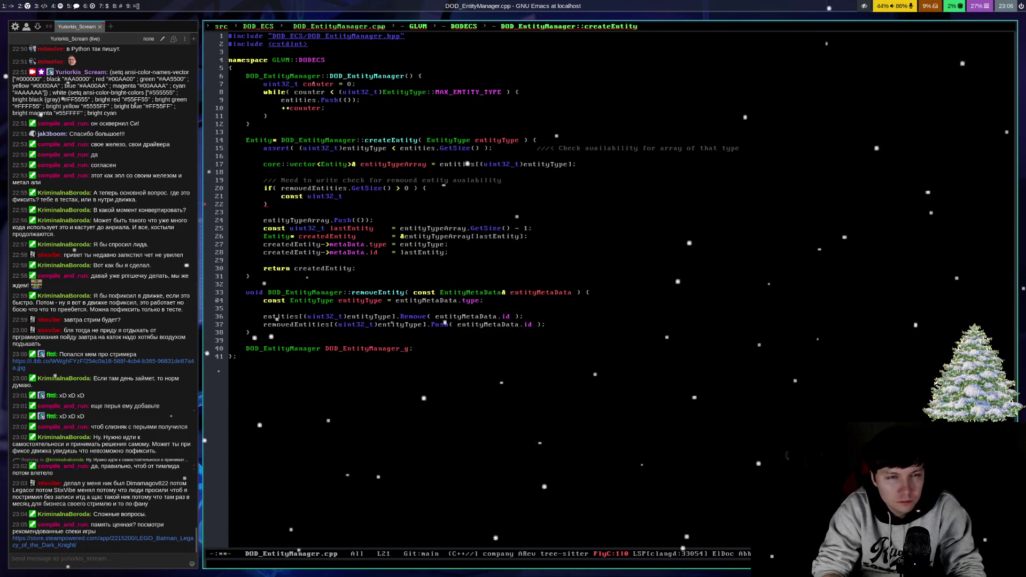
# Step: Delete the auto-inserted #include <cstdint> line at the top of the file
pyautogui.press('Up')
pyautogui.press('Up')
pyautogui.press('Up')
pyautogui.press('Up')
pyautogui.press('Up')
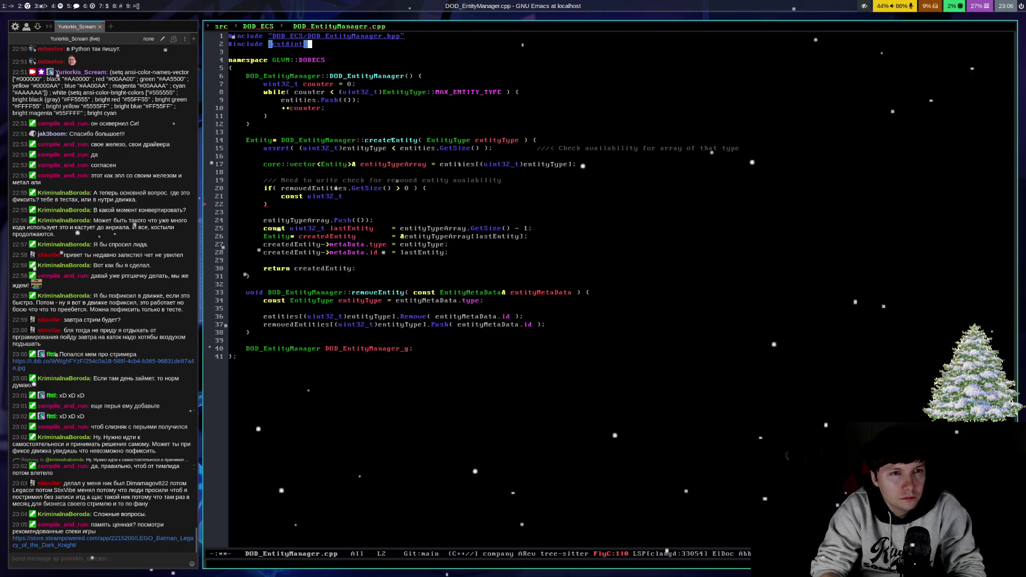
pyautogui.hotkey('ctrl', 'k')
pyautogui.press('Down')
pyautogui.press('Down')
pyautogui.press('Down')
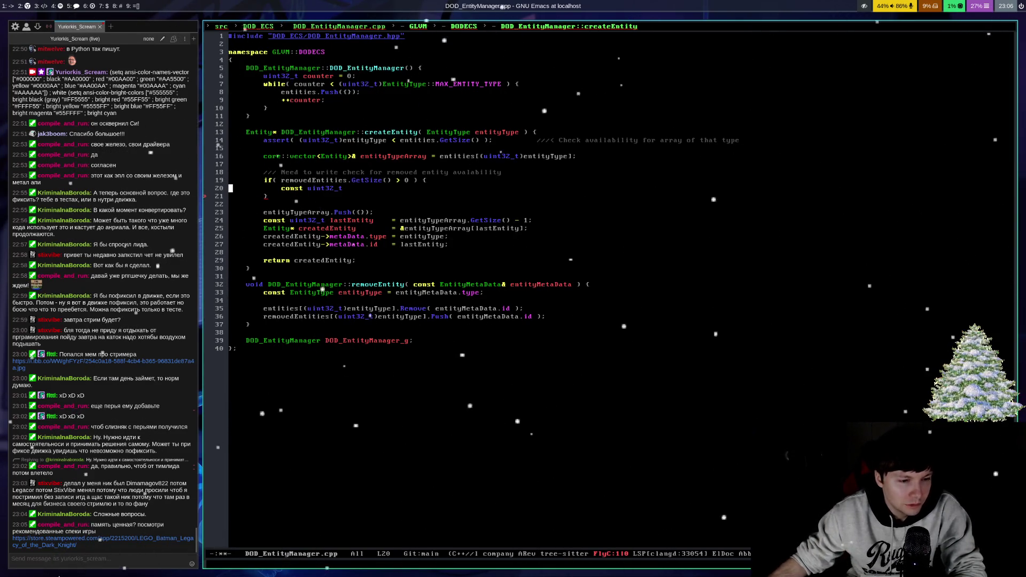
pyautogui.click(33, 546)
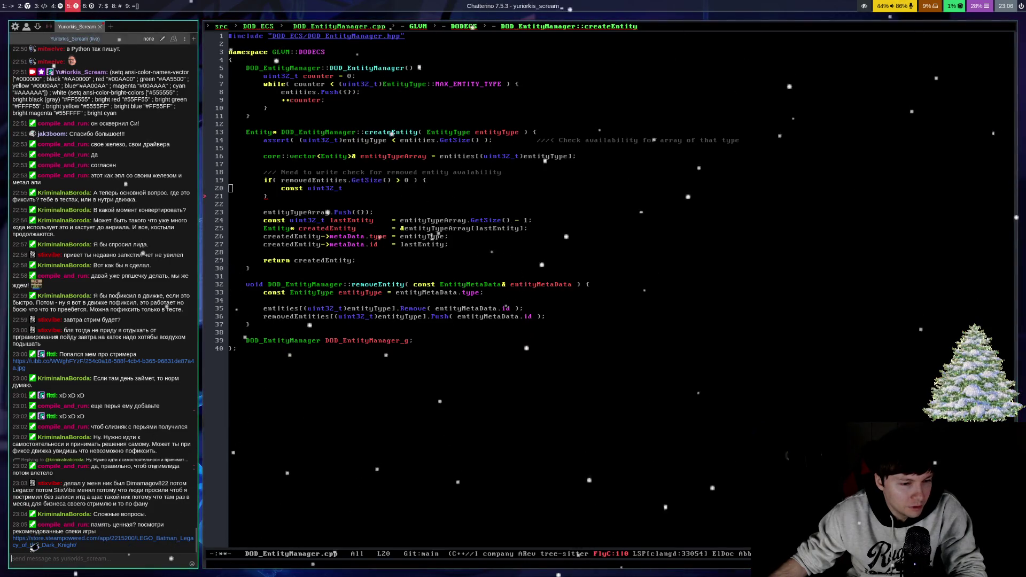
# Step: Watch the LEGO Batman: Legacy of the Dark Knight Steam trailer full screen, then exit full screen
pyautogui.press('super+5')
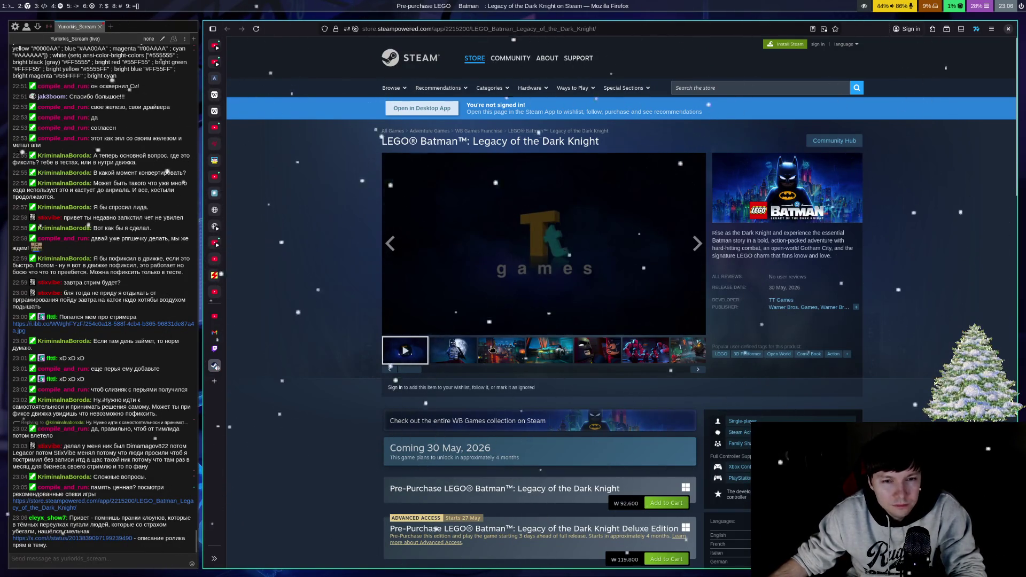
pyautogui.click(696, 331)
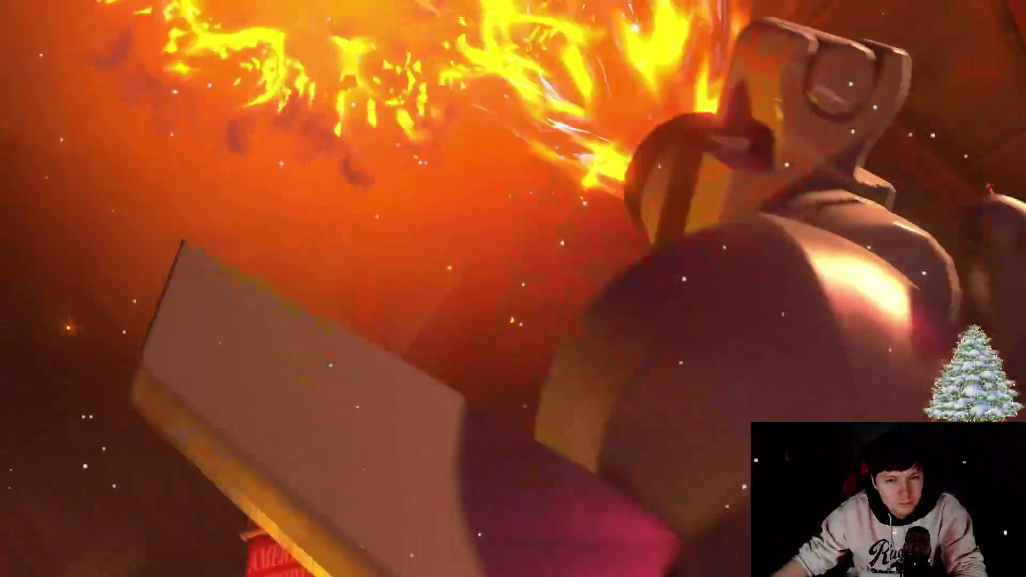
pyautogui.press('Escape')
# Step: Scroll to System Requirements, highlight the 50 GB storage line, then scroll back to the top
pyautogui.scroll(-15, 259, 251)
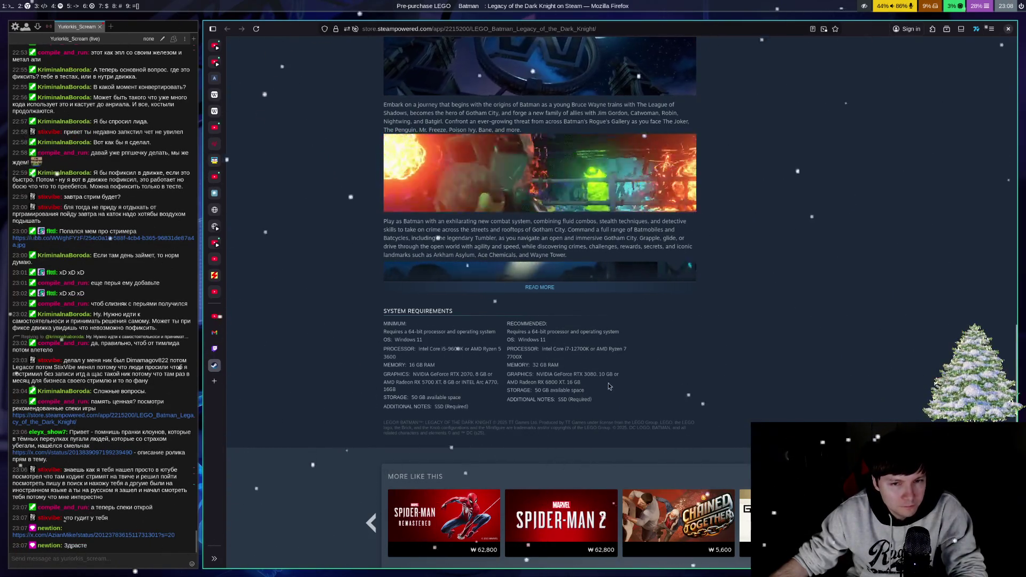
pyautogui.scroll(-3, 608, 386)
pyautogui.scroll(3, 602, 385)
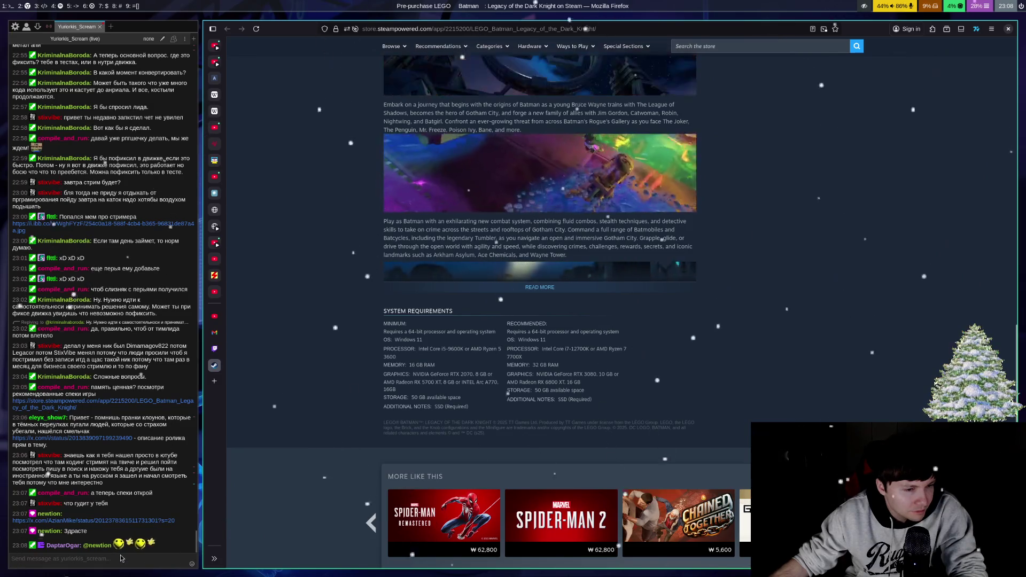
pyautogui.click(98, 539)
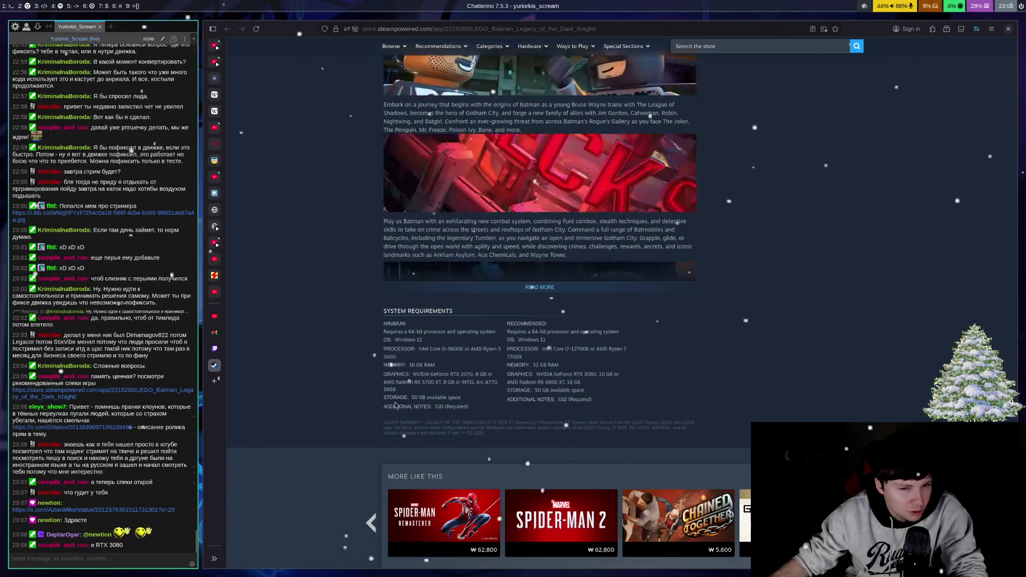
pyautogui.moveTo(394, 398); pyautogui.dragTo(461, 398)
pyautogui.click(621, 430)
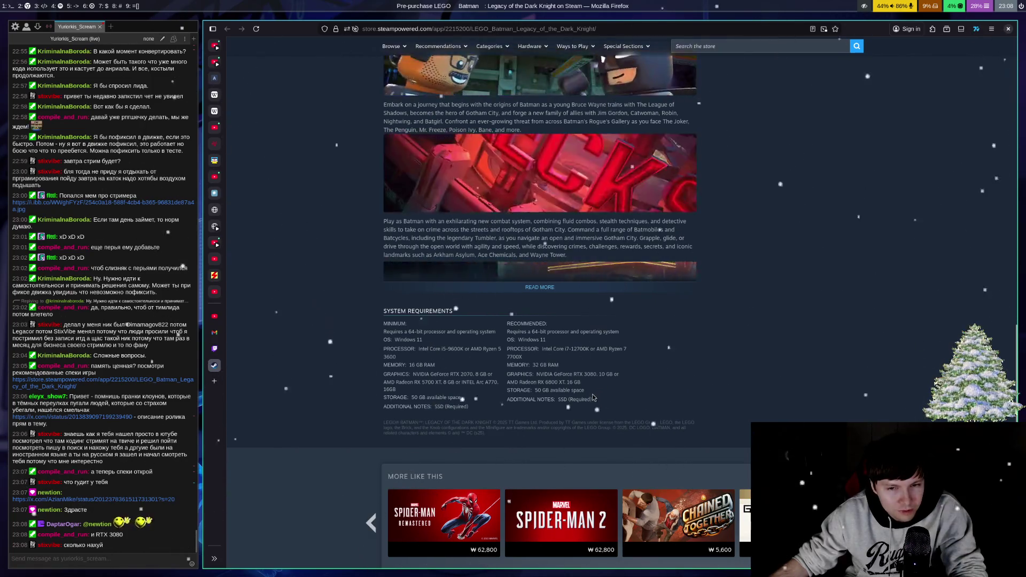
pyautogui.scroll(1, 697, 397)
pyautogui.scroll(15, 697, 397)
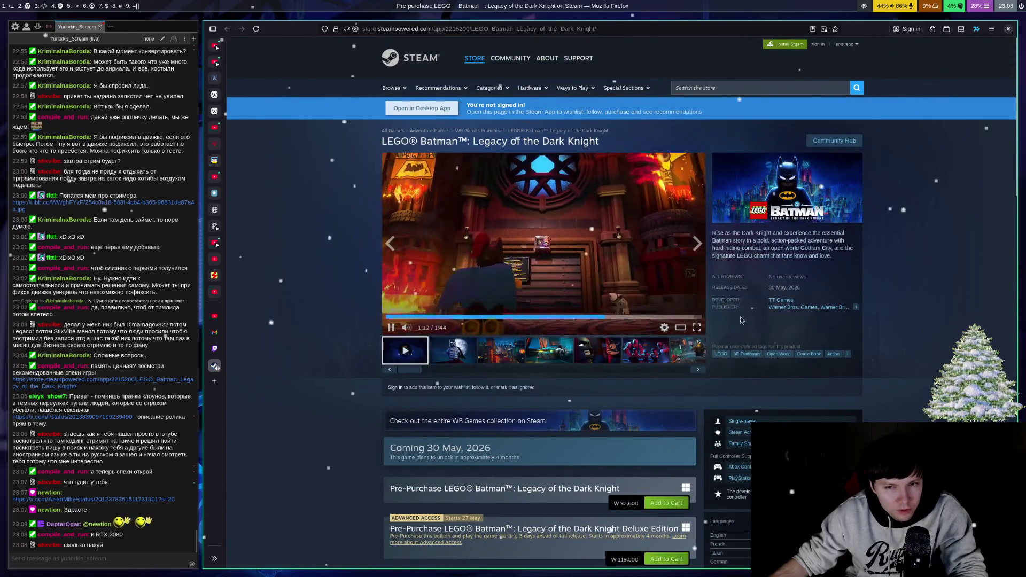
# Step: Replay the LEGO Batman trailer full screen to its title card, then exit full screen
pyautogui.click(697, 327)
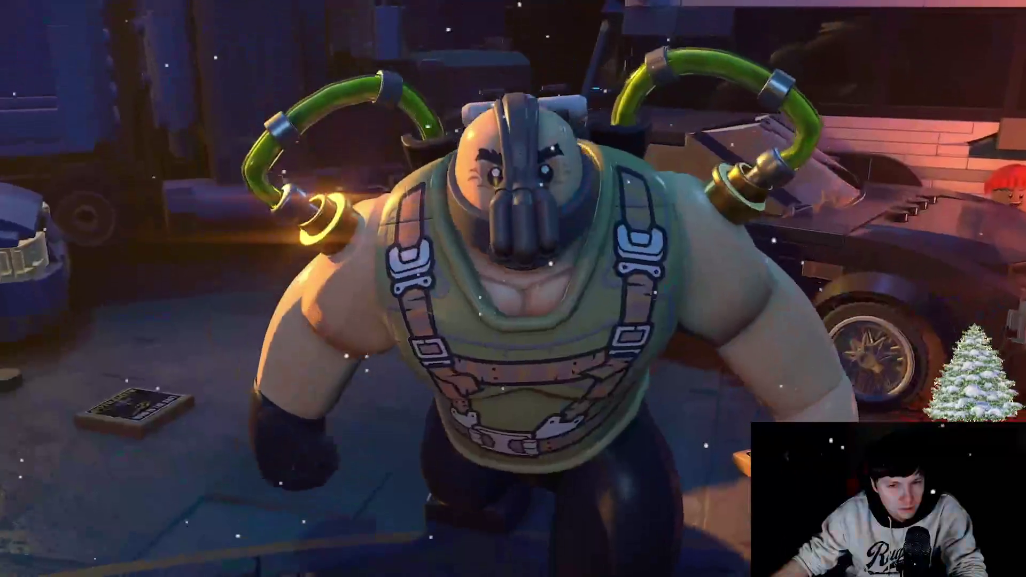
pyautogui.moveTo(640, 440)
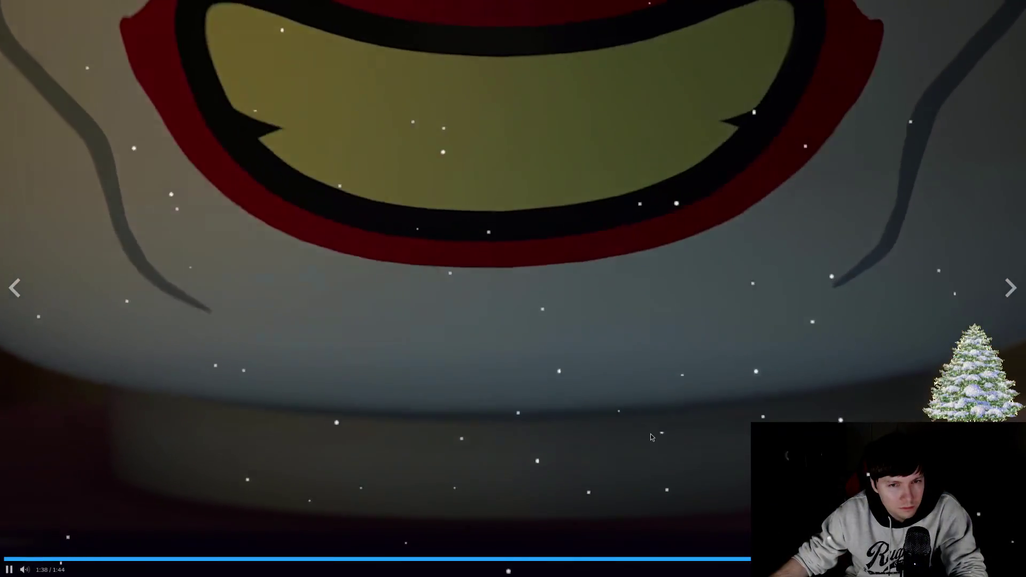
pyautogui.press('Escape')
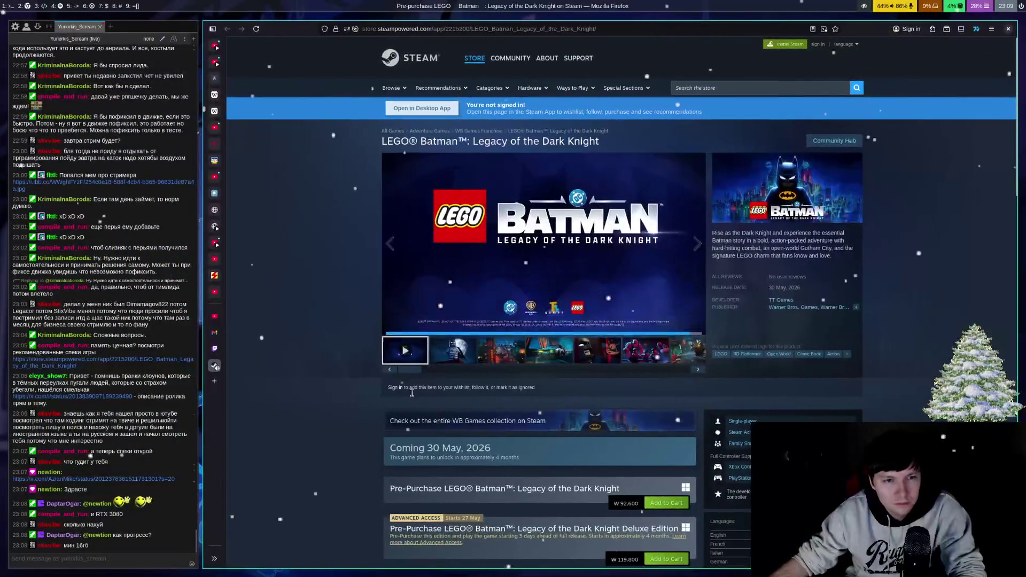
pyautogui.hotkey('ctrl', 'Tab')
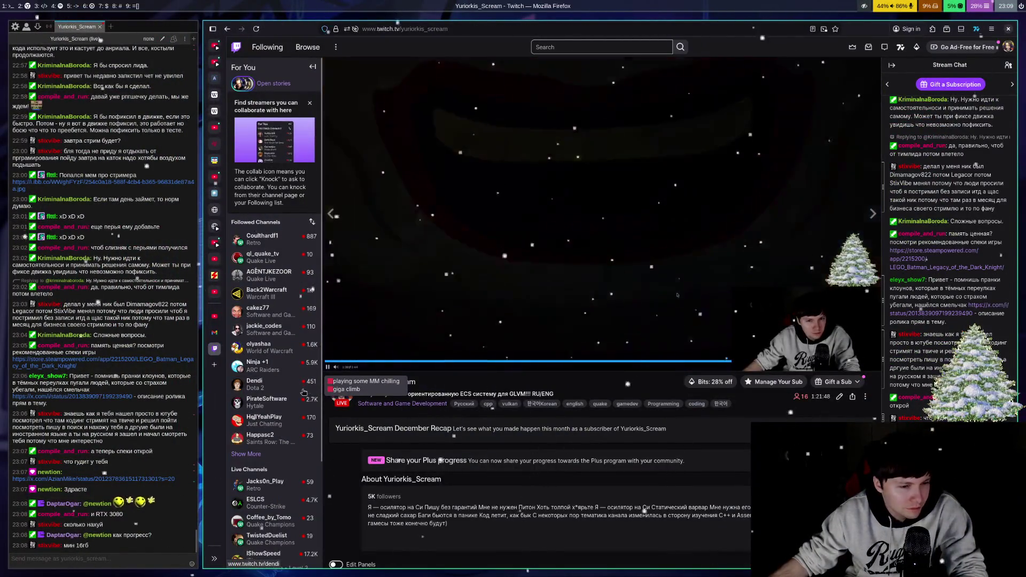
# Step: Open the x.com post linked in the Chatterino stream chat in Firefox
pyautogui.click(153, 564)
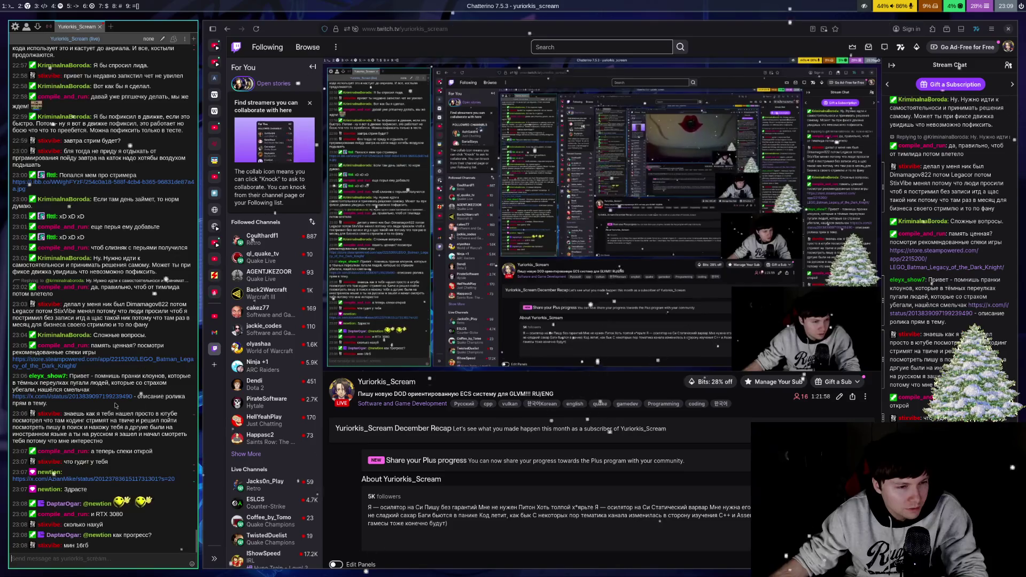
pyautogui.click(115, 397)
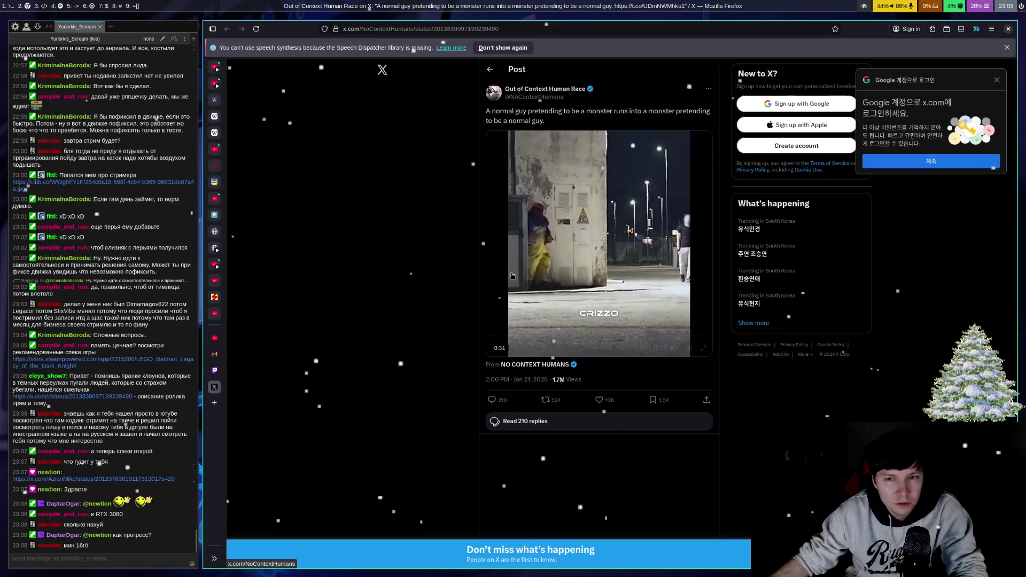
# Step: Pause the monster-prank video in the X post, then close the post's tab
pyautogui.click(496, 348)
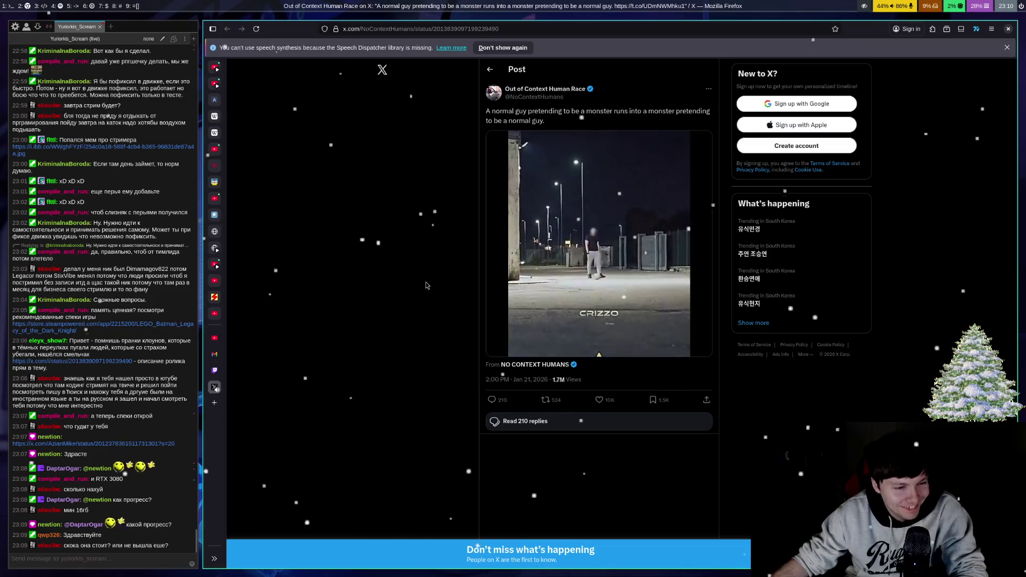
pyautogui.hotkey('ctrl', 'w')
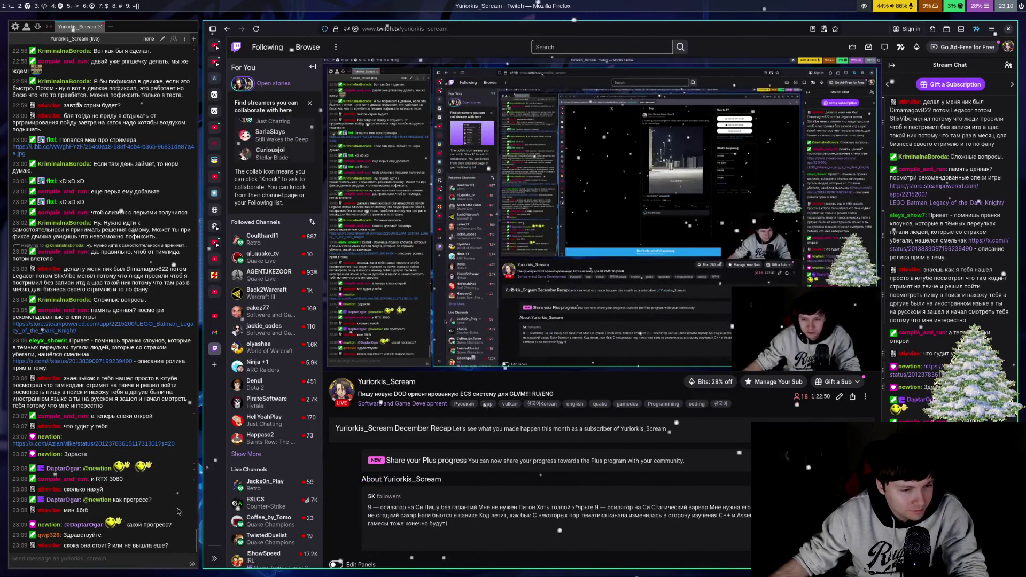
pyautogui.click(165, 521)
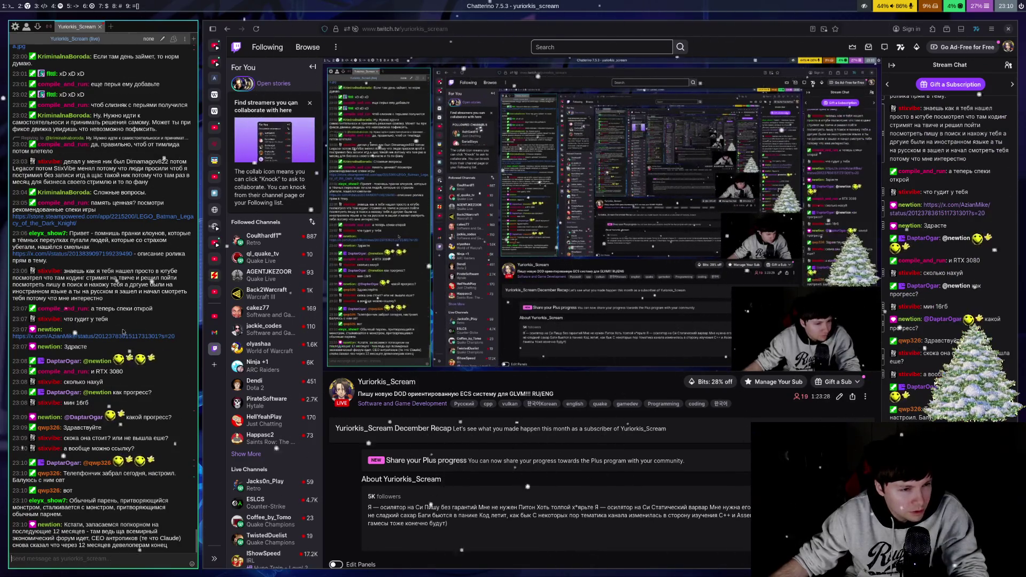
pyautogui.click(115, 337)
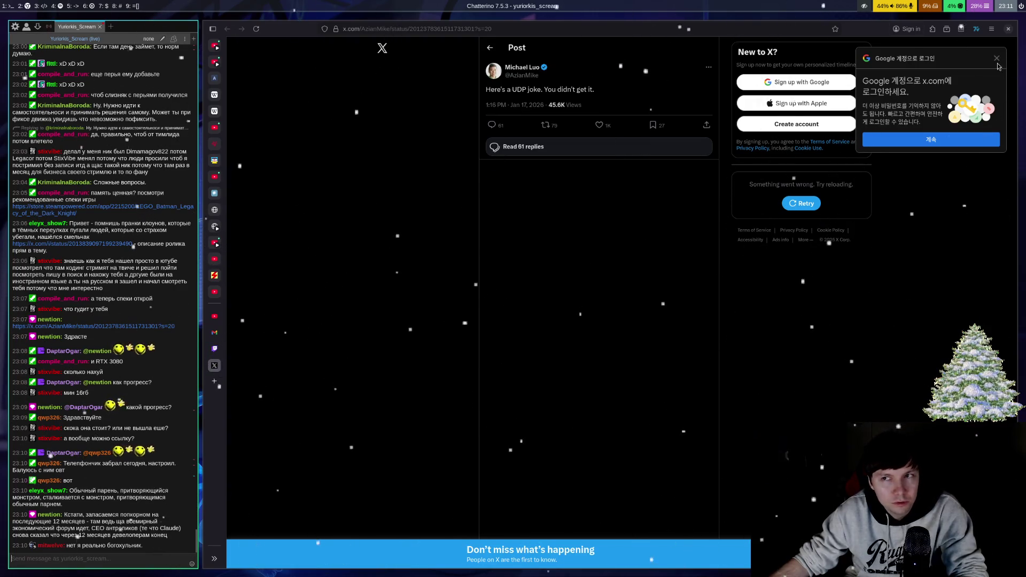
# Step: Dismiss the Google sign-in prompt, return to the Twitch tab, and open the next chat-linked X post
pyautogui.click(996, 59)
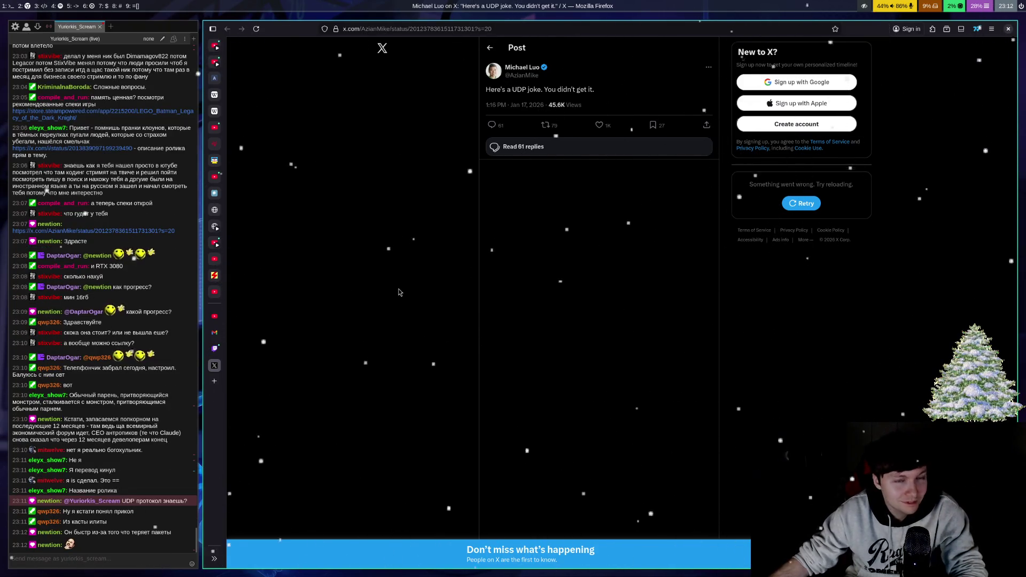
pyautogui.hotkey('ctrl', 'Tab')
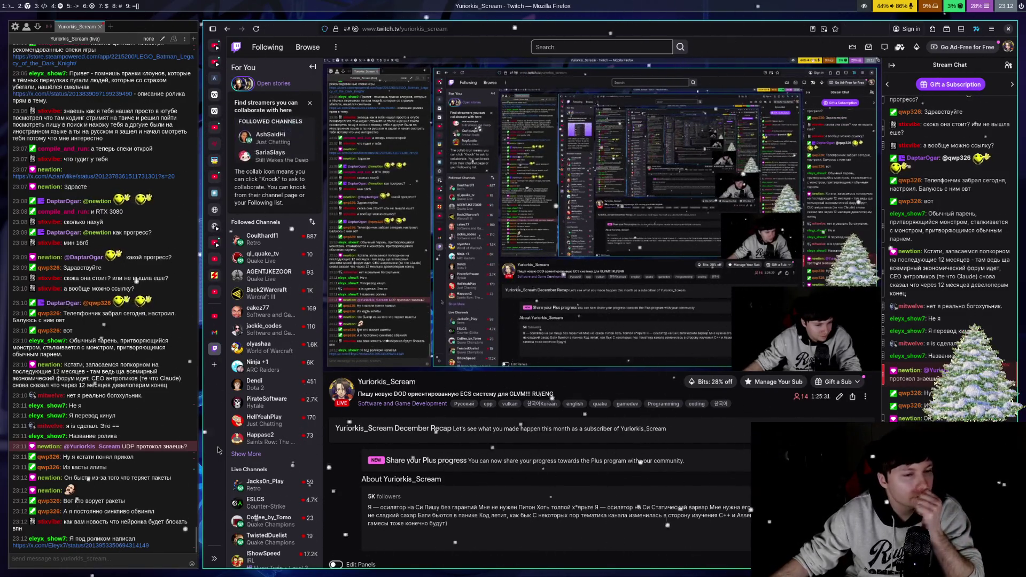
pyautogui.click(100, 562)
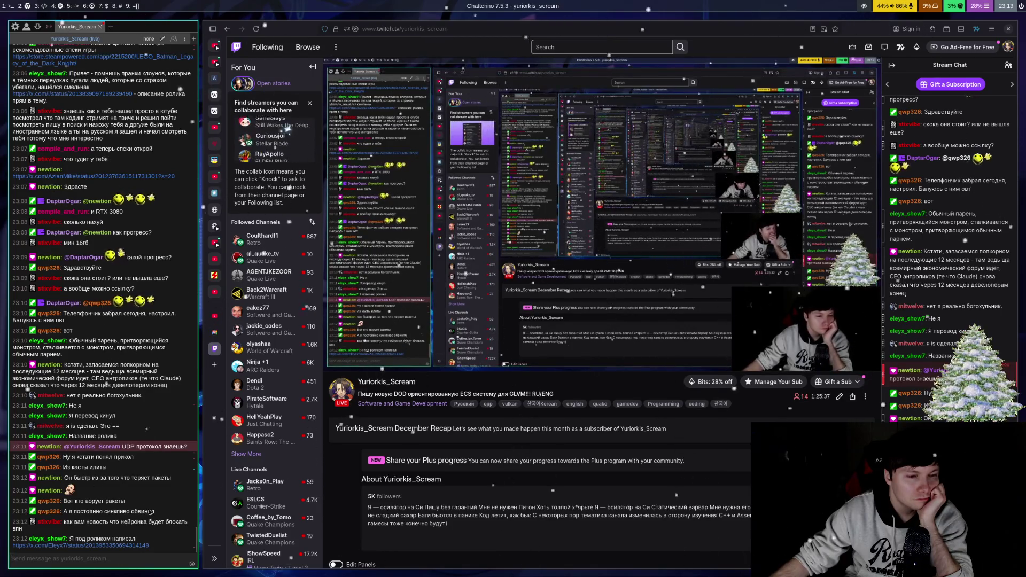
pyautogui.click(128, 546)
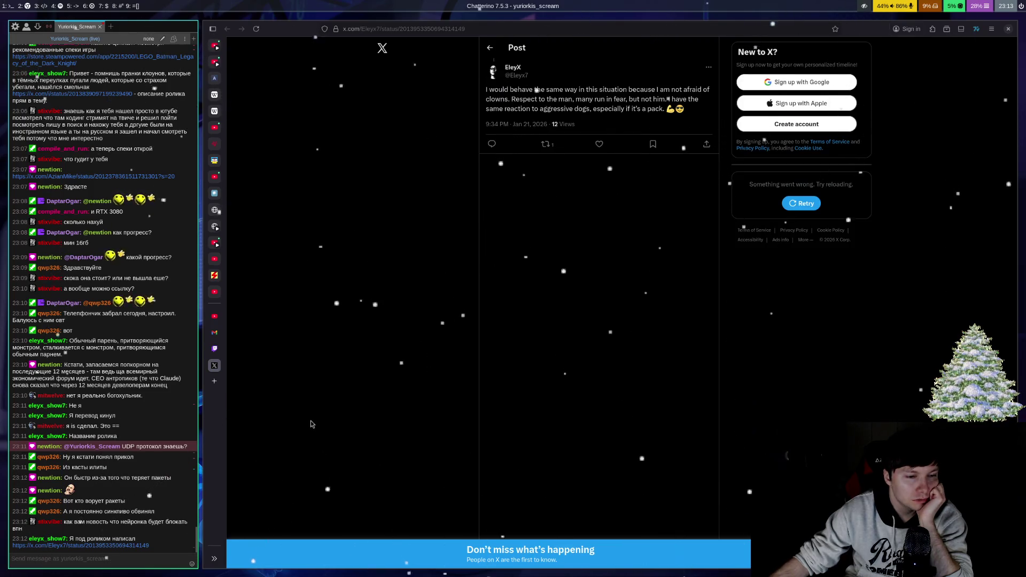
# Step: Leave the clown post and switch Firefox back to the Twitch channel tab
pyautogui.click(437, 283)
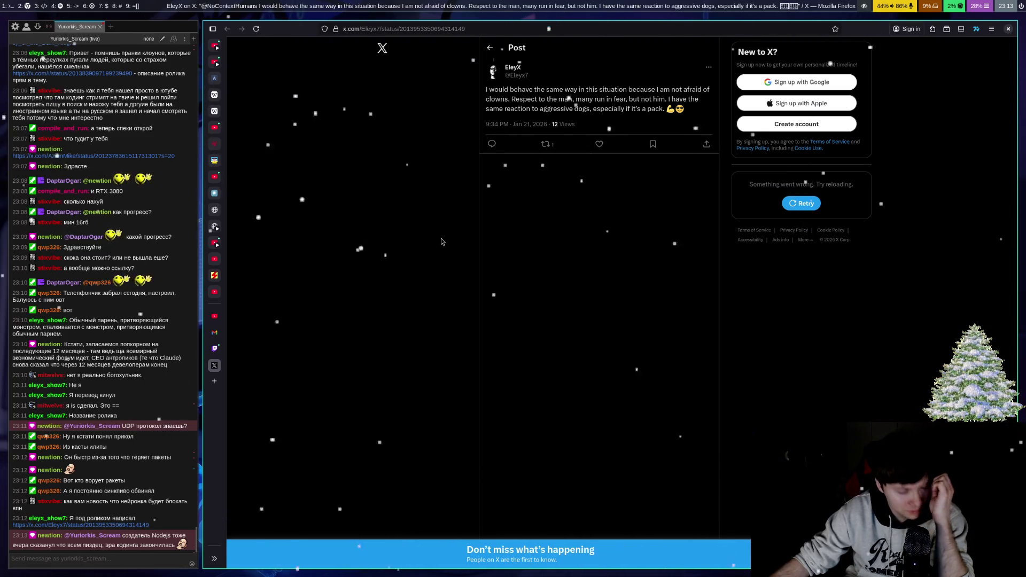
pyautogui.hotkey('ctrl', 'shift', 'Tab')
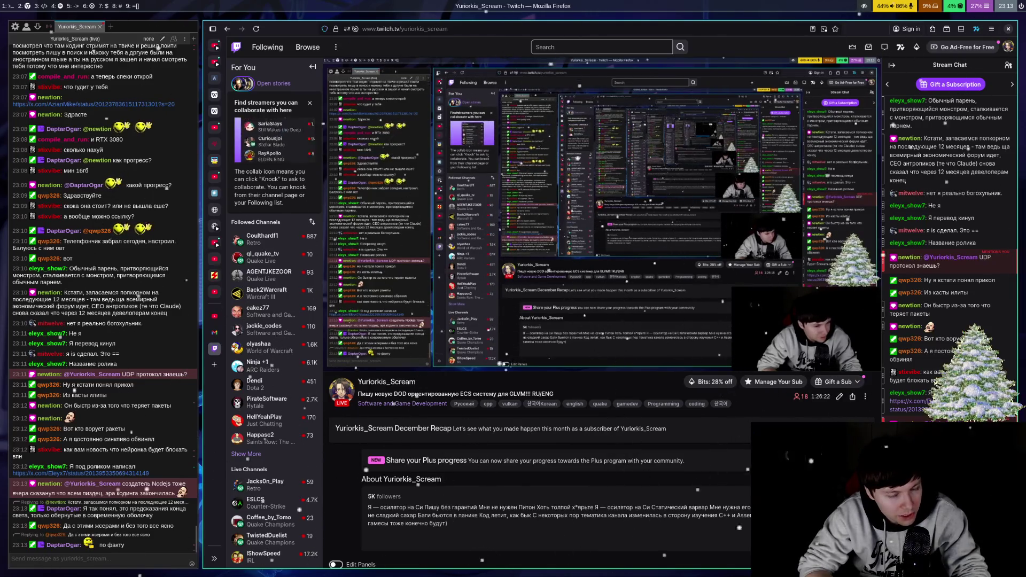
# Step: Leave the Twitch stream in Firefox and bring up DOD_EntityManager.cpp in Emacs
pyautogui.moveTo(866, 144)
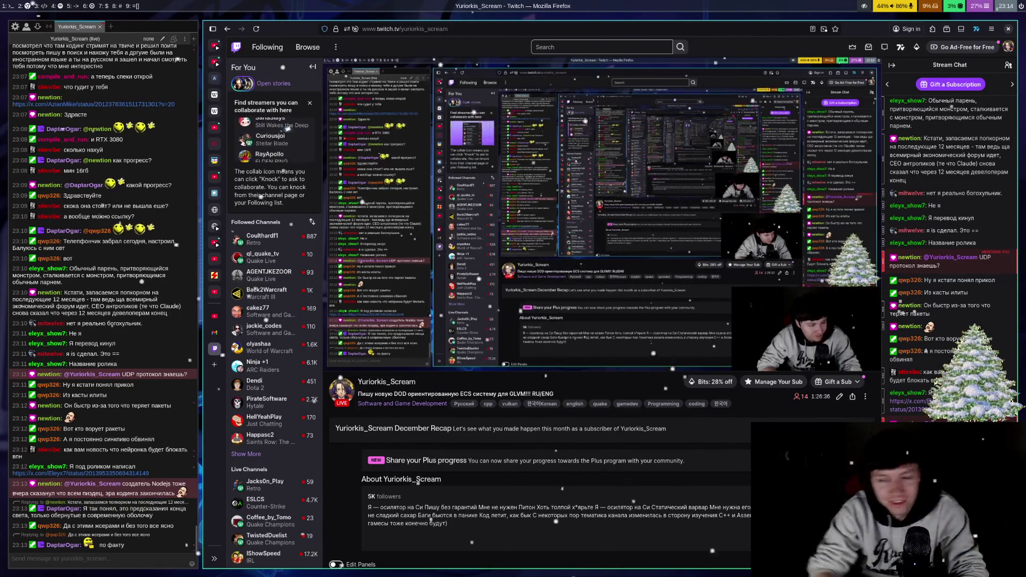
pyautogui.hotkey('alt', 'Tab')
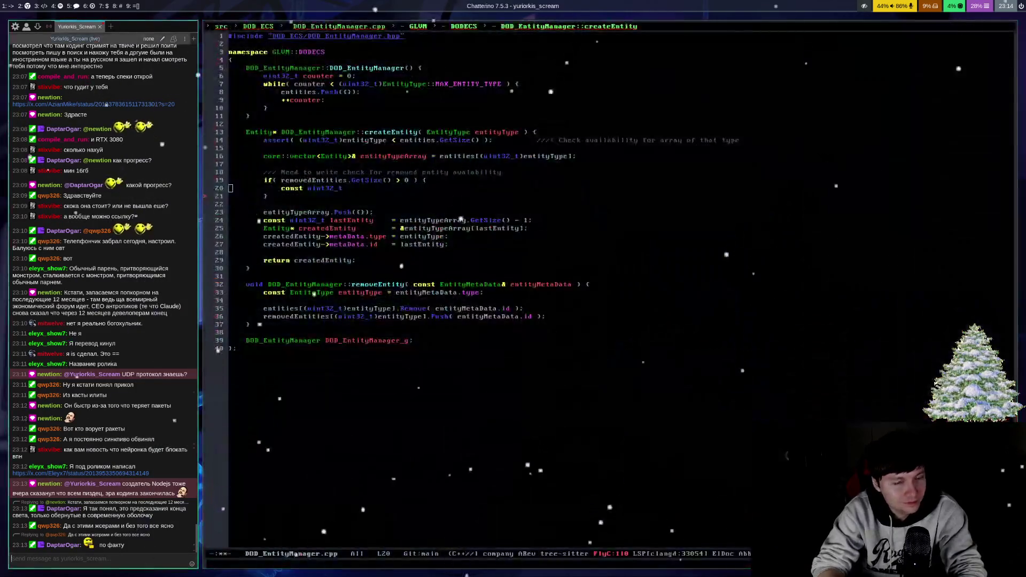
# Step: Save the file and delete the stray const uint32_t on line 20
pyautogui.hotkey('ctrl', 'x')
pyautogui.hotkey('ctrl', 's')
pyautogui.hotkey('ctrl', 'space')
pyautogui.hotkey('ctrl', 'e')
pyautogui.hotkey('ctrl', 'w')
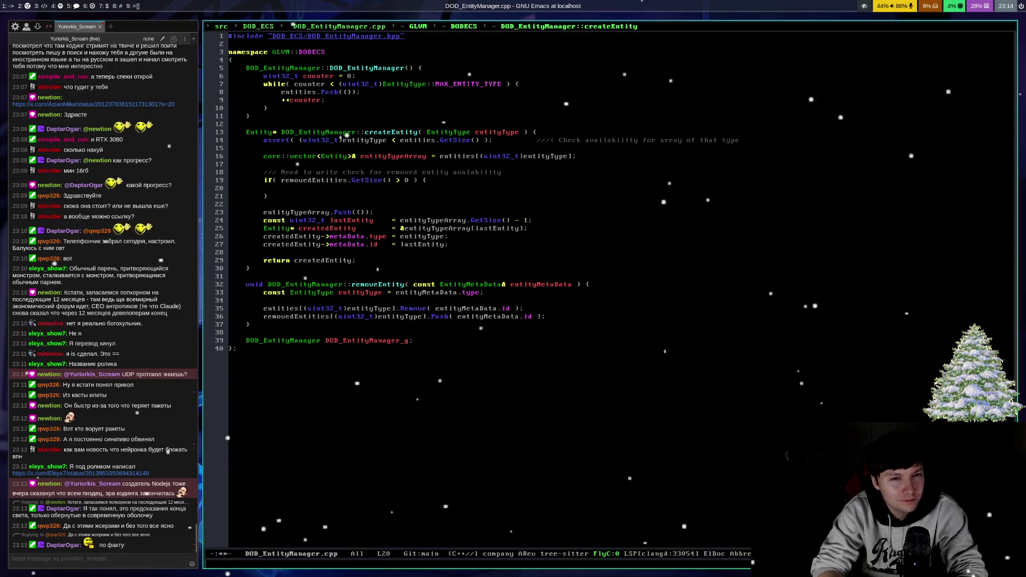
# Step: Copy the lastEntity declaration above the if block and drop its const
pyautogui.press('Down')
pyautogui.press('Down')
pyautogui.press('Down')
pyautogui.hotkey('ctrl', 'space')
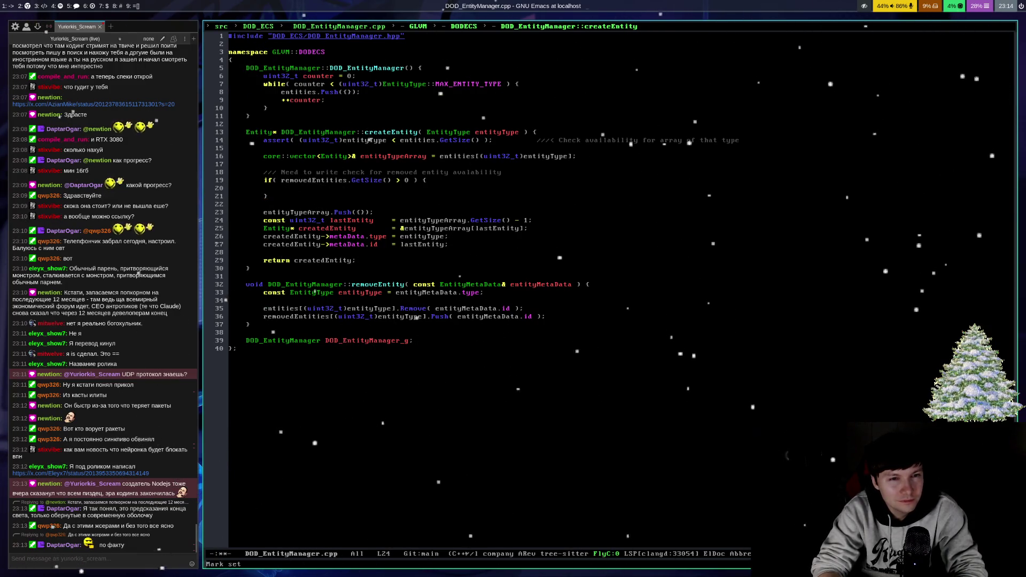
pyautogui.hotkey('alt', 'f')
pyautogui.hotkey('alt', 'f')
pyautogui.hotkey('alt', 'f')
pyautogui.hotkey('ctrl', 'g')
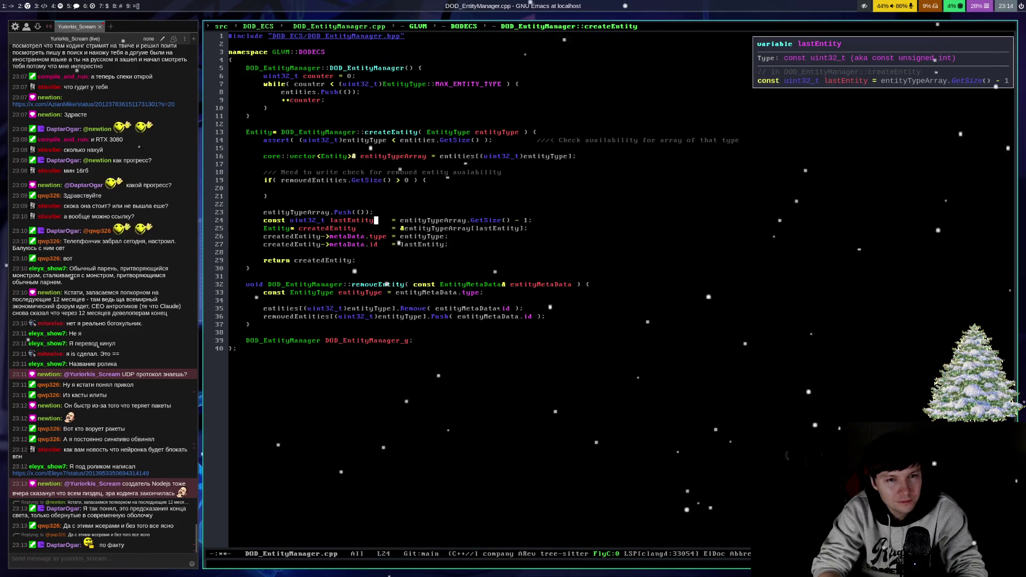
pyautogui.press('Up')
pyautogui.press('Up')
pyautogui.press('Up')
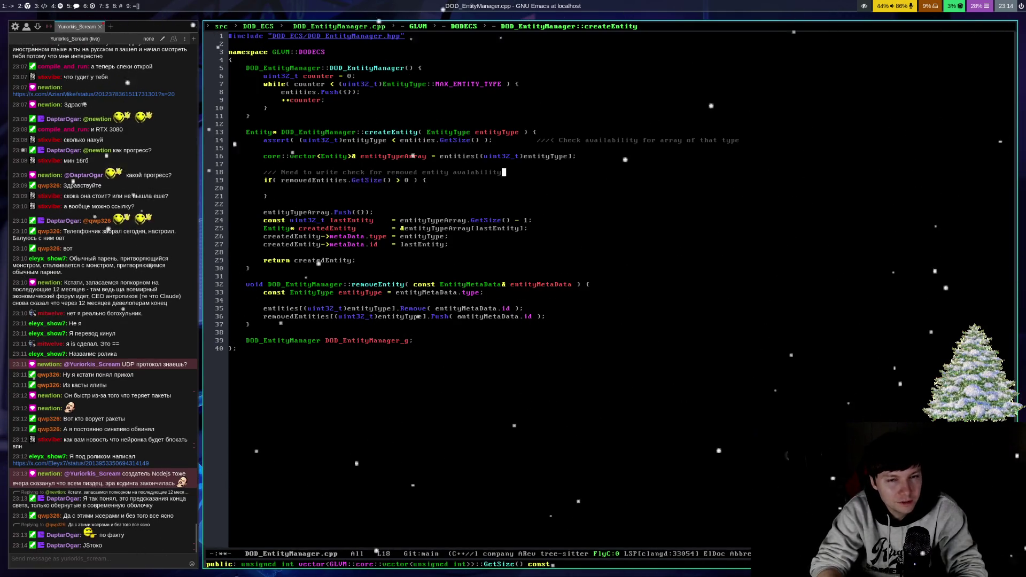
pyautogui.hotkey('ctrl', 'e')
pyautogui.press('Return')
pyautogui.hotkey('ctrl', 'y')
pyautogui.press('Tab')
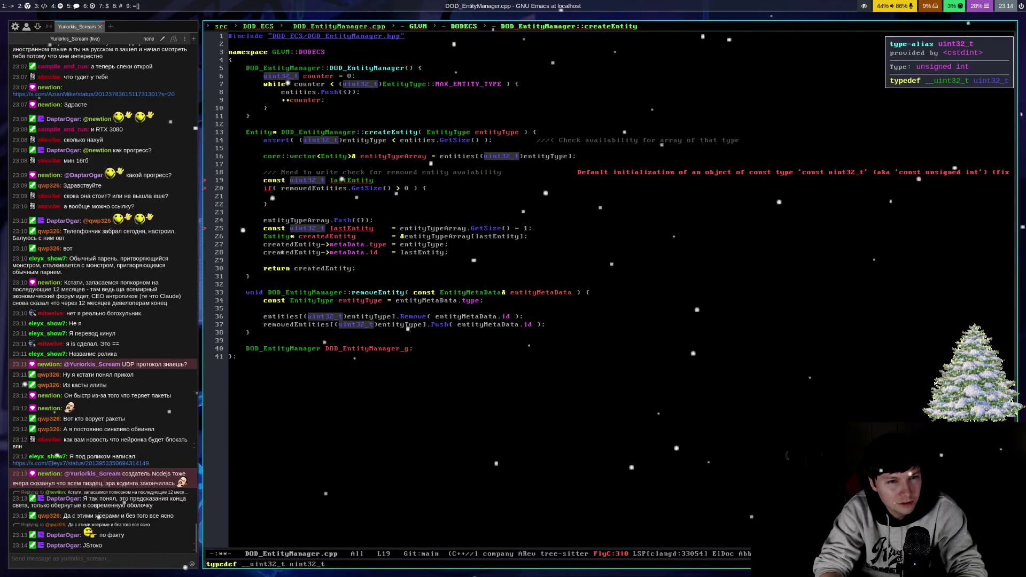
pyautogui.hotkey('alt', 'BackSpace')
pyautogui.press('Down')
pyautogui.press('Down')
pyautogui.press('Down')
pyautogui.press('Down')
pyautogui.press('Down')
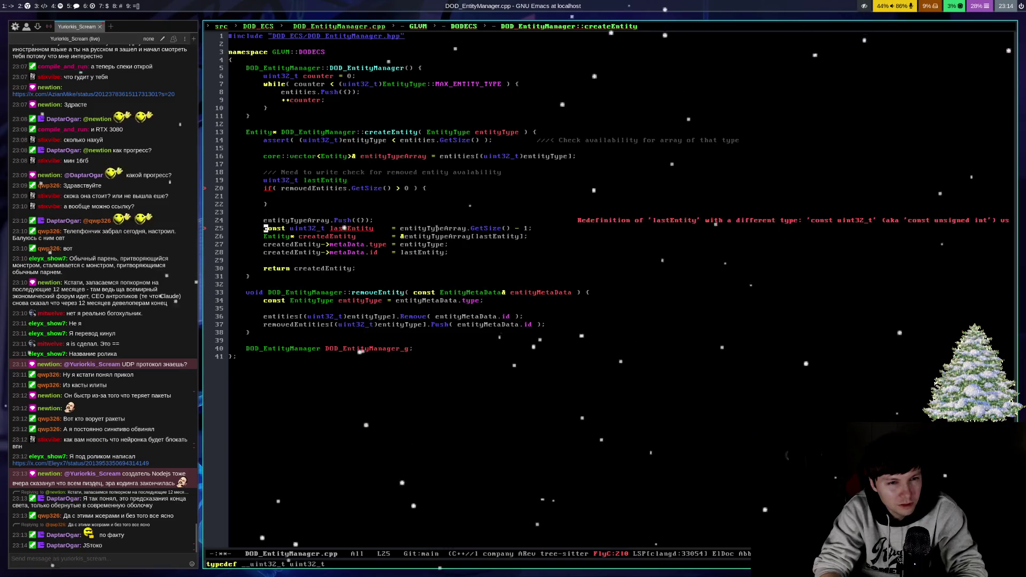
# Step: Strip const uint32_t from line 25 and end the new lastEntity declaration with a semicolon
pyautogui.hotkey('alt', 'f')
pyautogui.hotkey('alt', 'f')
pyautogui.press('Right')
pyautogui.hotkey('alt', 'f')
pyautogui.hotkey('alt', 'f')
pyautogui.hotkey('alt', 'b')
pyautogui.hotkey('alt', 'b')
pyautogui.hotkey('alt', 'BackSpace')
pyautogui.hotkey('alt', 'BackSpace')
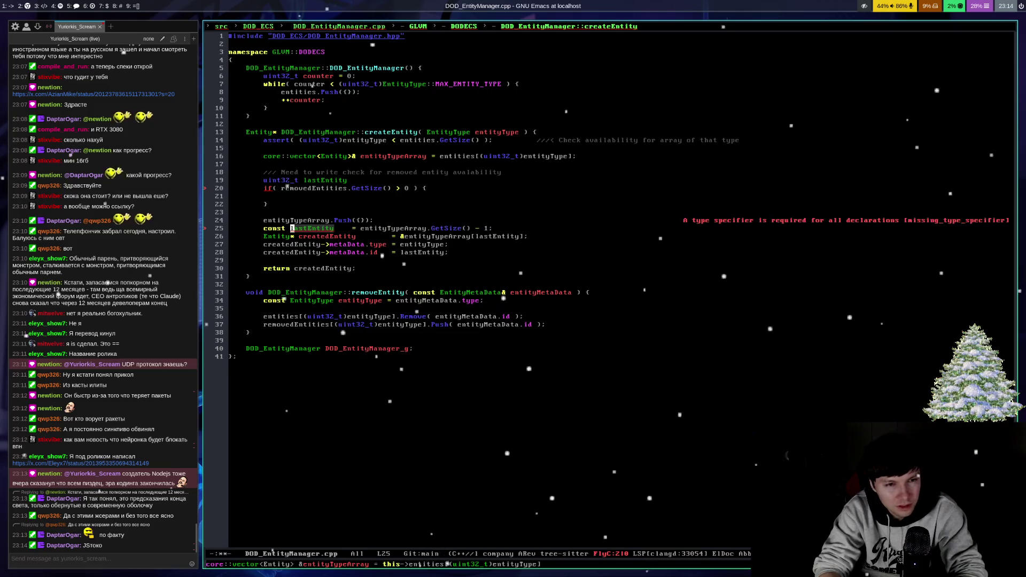
pyautogui.press('Up')
pyautogui.press('Up')
pyautogui.press('Up')
pyautogui.press('Up')
pyautogui.hotkey('ctrl', 'e')
pyautogui.write(';')
pyautogui.press('Down')
pyautogui.press('Down')
pyautogui.press('Down')
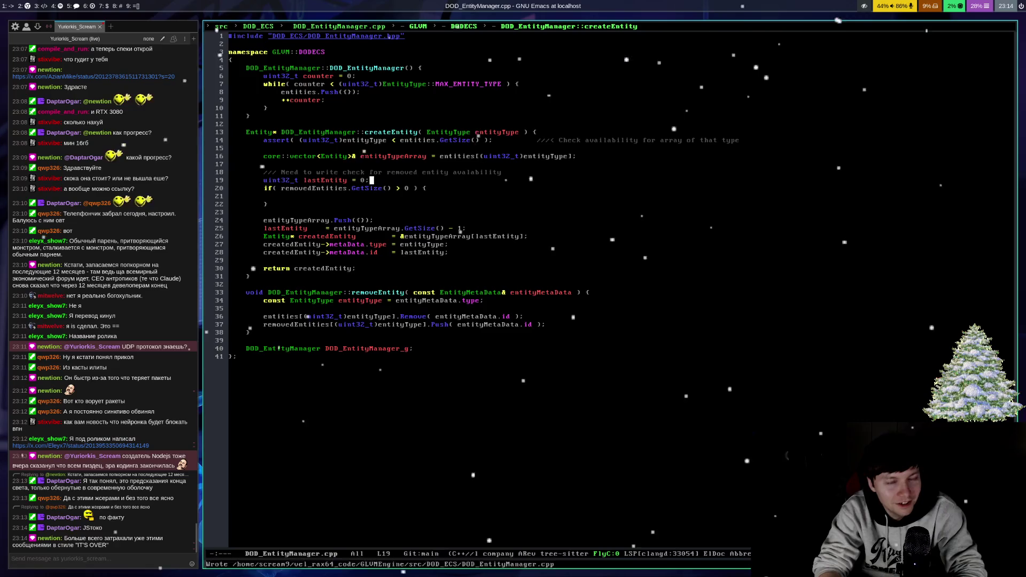
# Step: Add an else branch after the if and move the entityTypeArray.Push line into it
pyautogui.hotkey('ctrl', 'e')
pyautogui.write(' else ')
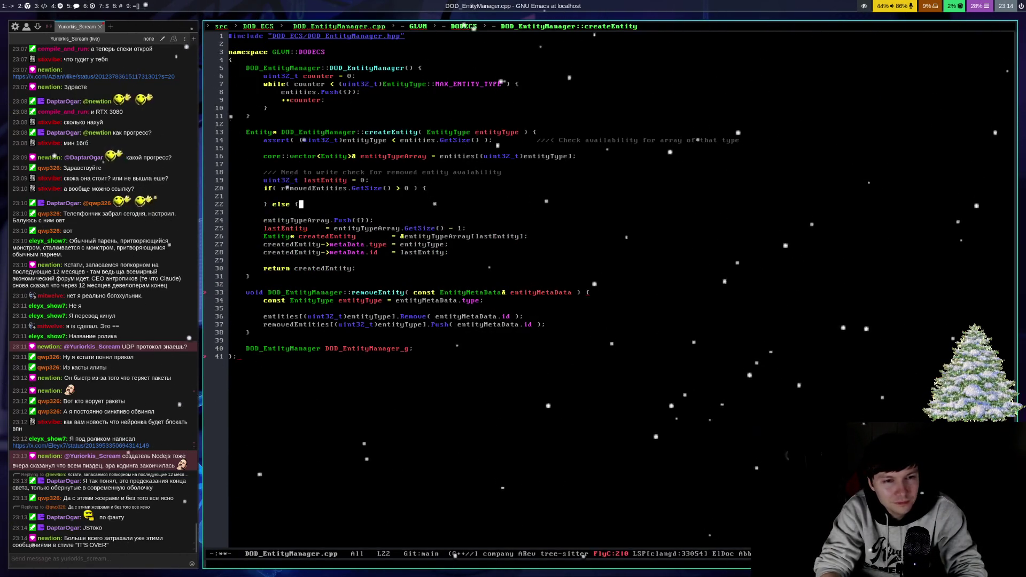
pyautogui.write('{')
pyautogui.press('Return')
pyautogui.press('Down')
pyautogui.press('Down')
pyautogui.hotkey('ctrl', 'a')
pyautogui.hotkey('ctrl', 'space')
pyautogui.hotkey('ctrl', 'e')
pyautogui.hotkey('ctrl', 'w')
pyautogui.press('Up')
pyautogui.press('Return')
pyautogui.hotkey('ctrl', 'y')
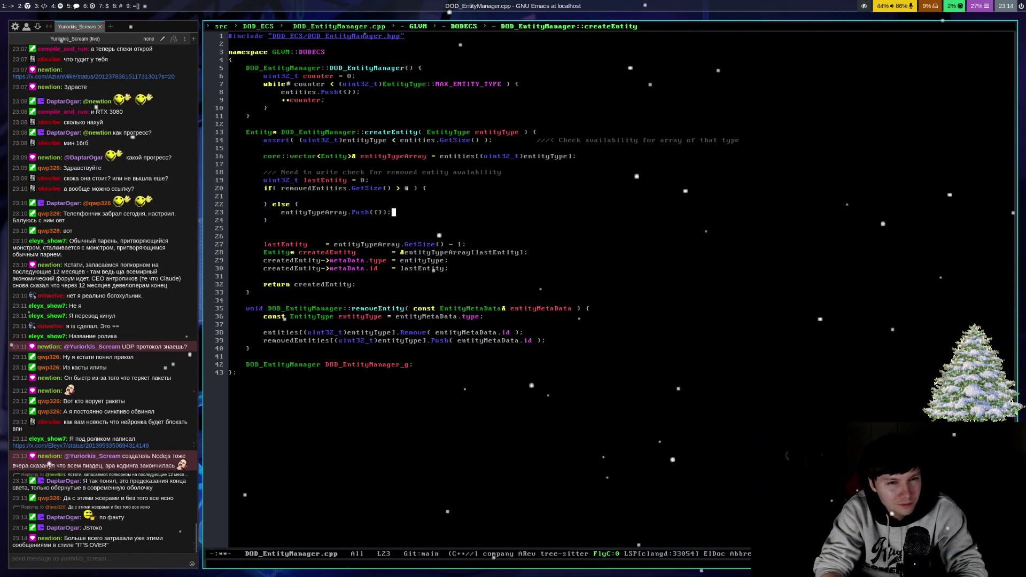
pyautogui.hotkey('ctrl', 'k')
# Step: Remove the extra spaces before the lastEntity equals sign, indent the empty if line, and save
pyautogui.hotkey('ctrl', 'x')
pyautogui.hotkey('ctrl', 's')
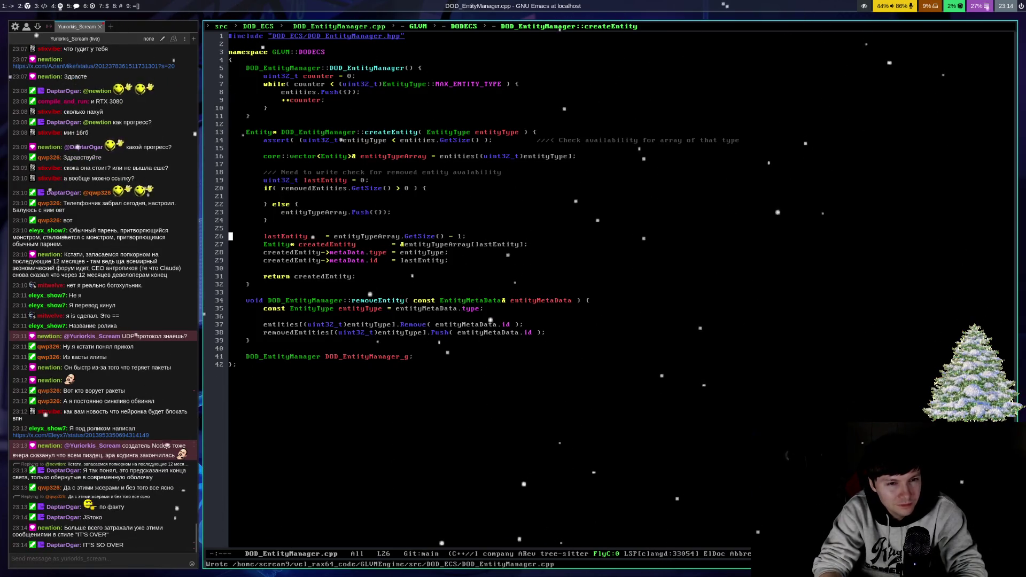
pyautogui.hotkey('alt', 'f')
pyautogui.hotkey('ctrl', 'f')
pyautogui.hotkey('ctrl', 'f')
pyautogui.hotkey('ctrl', 'f')
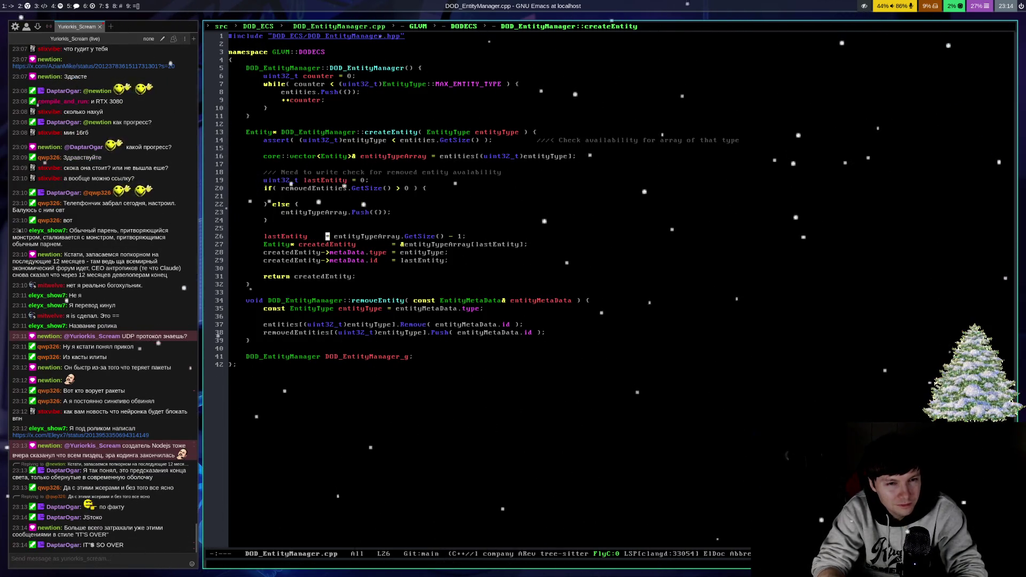
pyautogui.press('BackSpace')
pyautogui.press('BackSpace')
pyautogui.press('BackSpace')
pyautogui.hotkey('ctrl', 'x')
pyautogui.hotkey('ctrl', 's')
pyautogui.hotkey('ctrl', 'p')
pyautogui.hotkey('ctrl', 'p')
pyautogui.hotkey('ctrl', 'p')
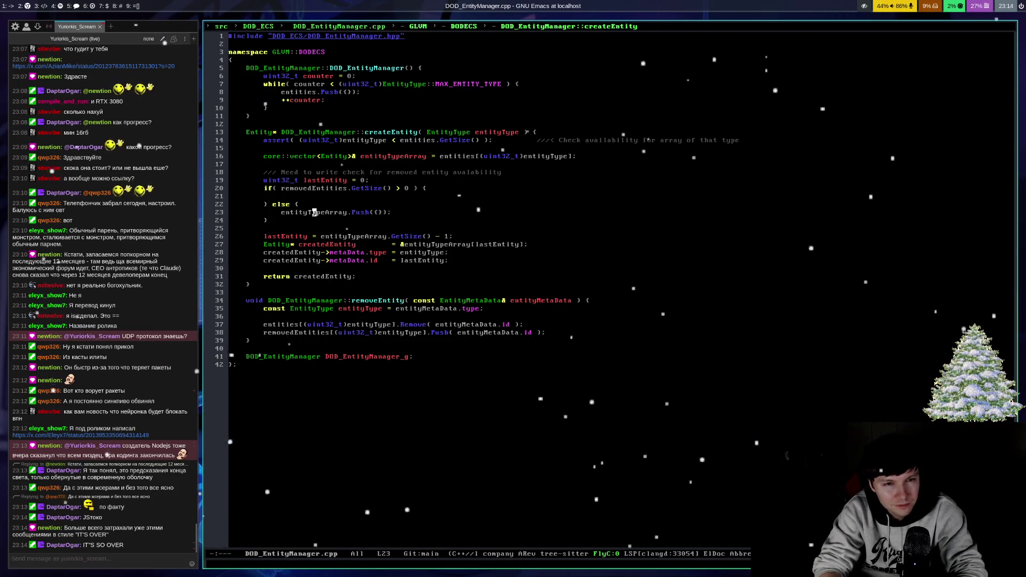
pyautogui.press('Tab')
pyautogui.hotkey('ctrl', 'x')
pyautogui.hotkey('ctrl', 's')
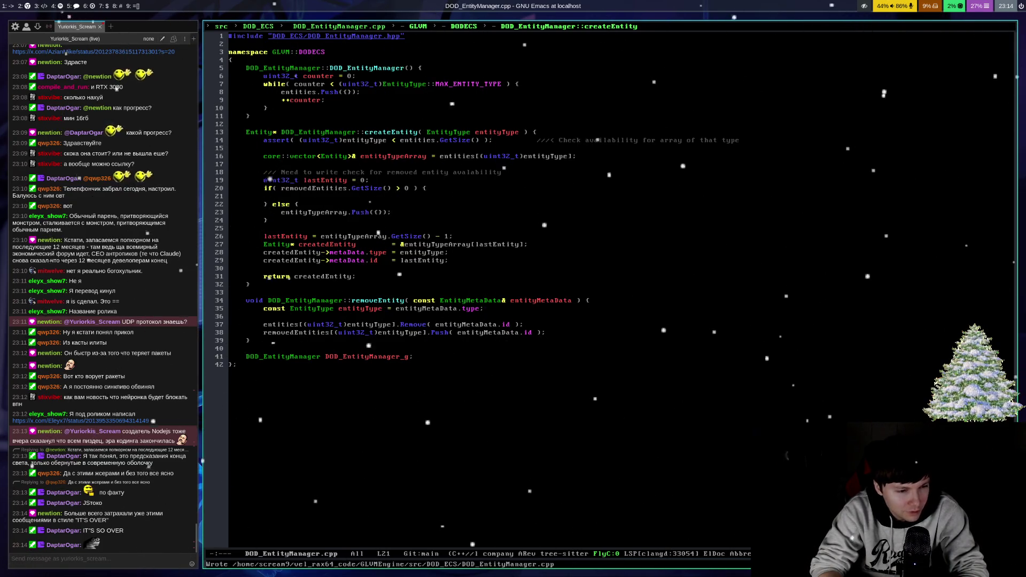
pyautogui.hotkey('ctrl', 'a')
pyautogui.hotkey('ctrl', 'x')
pyautogui.hotkey('ctrl', 's')
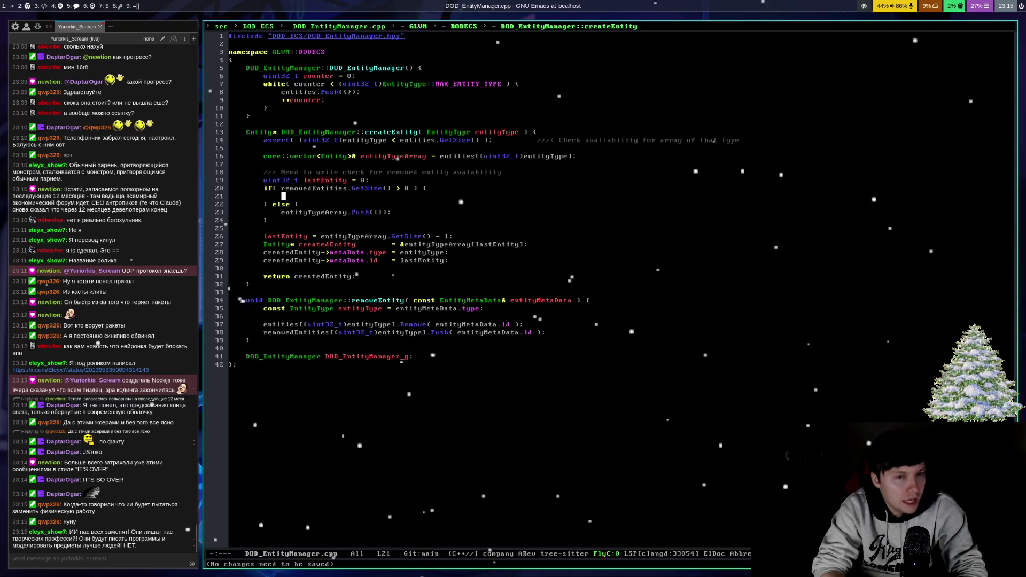
pyautogui.click(283, 204)
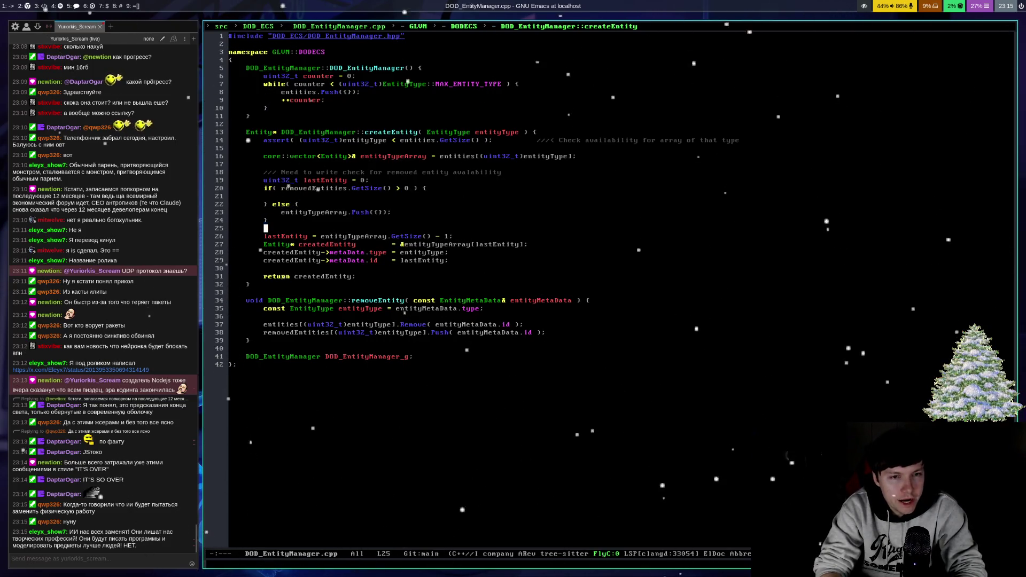
pyautogui.click(231, 237)
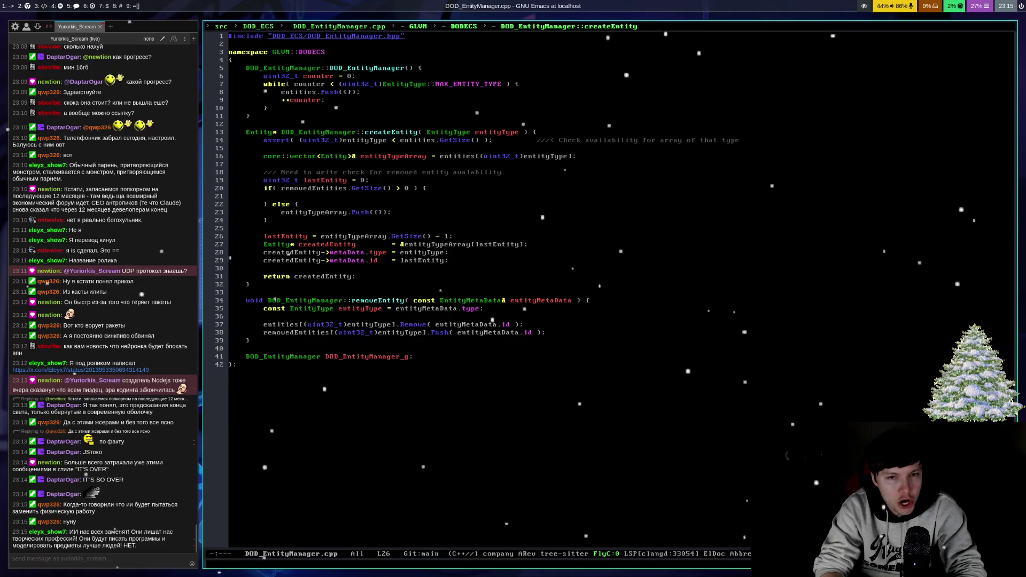
pyautogui.hotkey('ctrl', 'x')
pyautogui.hotkey('ctrl', 's')
pyautogui.hotkey('ctrl', 'x')
pyautogui.hotkey('ctrl', 's')
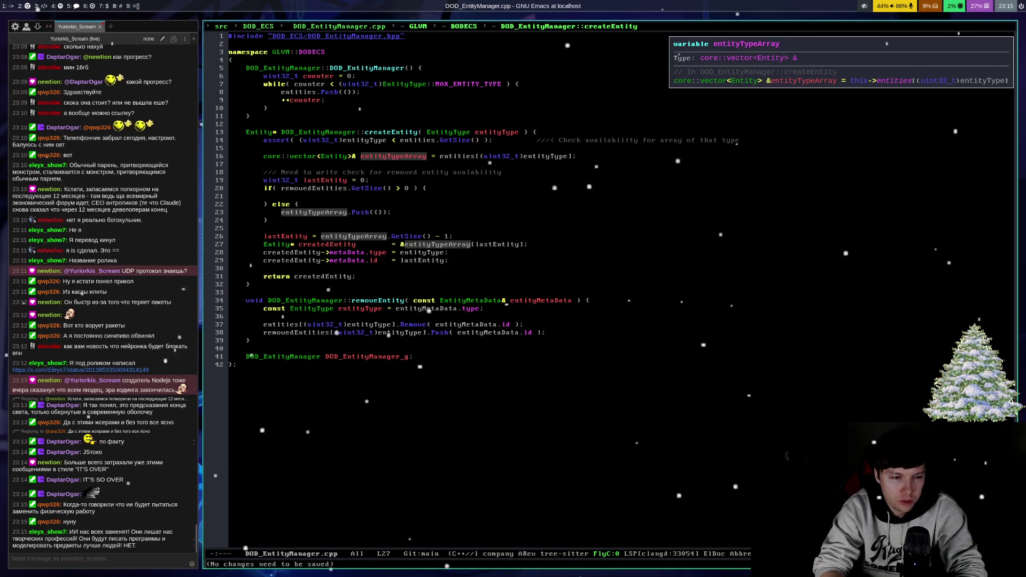
pyautogui.hotkey('ctrl', 'a')
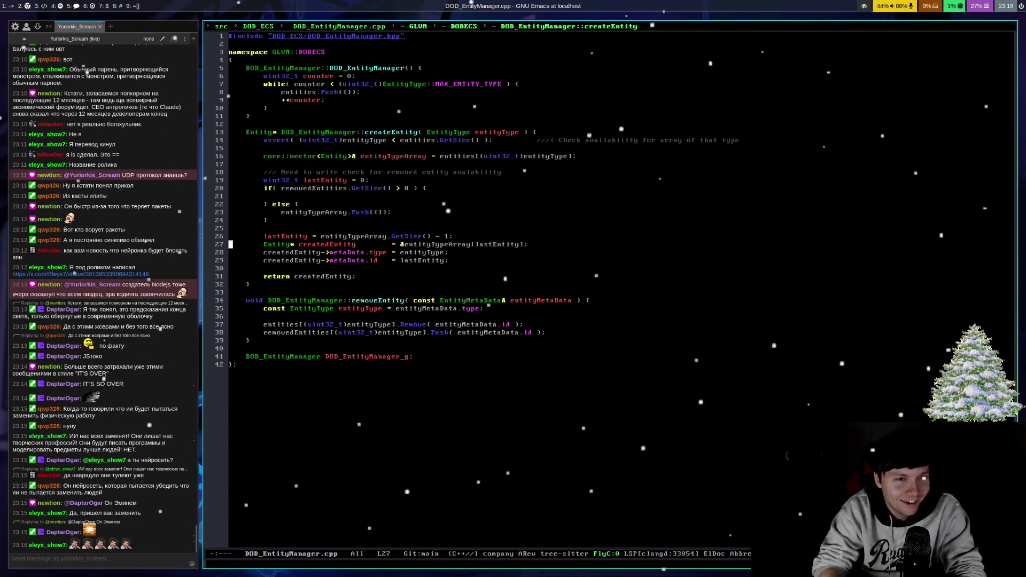
pyautogui.press('Up')
pyautogui.press('Up')
pyautogui.press('Up')
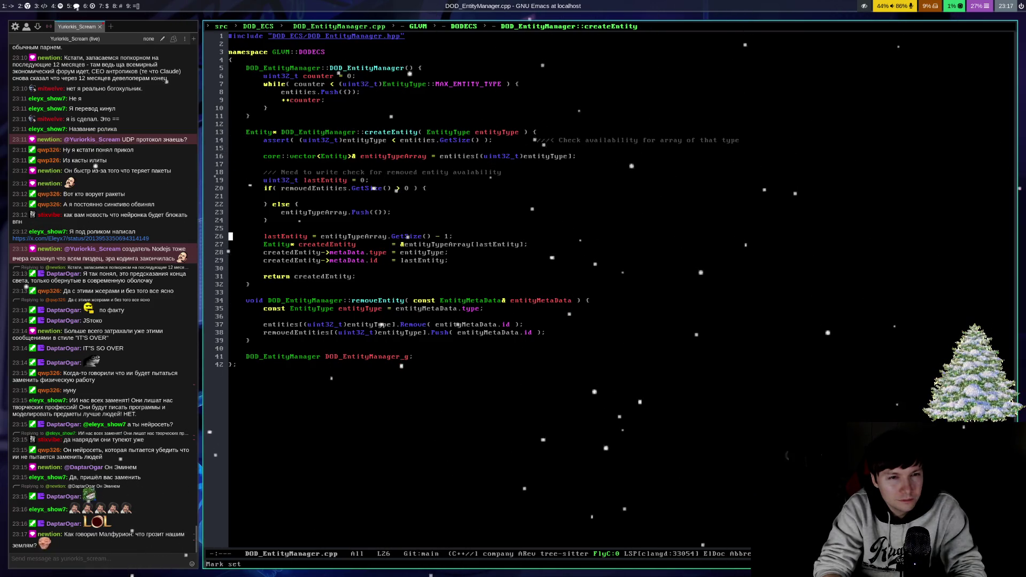
# Step: Move the lastEntity assignment line into the else block
pyautogui.hotkey('ctrl', 'e')
pyautogui.hotkey('ctrl', 'w')
pyautogui.hotkey('ctrl', 'p')
pyautogui.hotkey('ctrl', 'p')
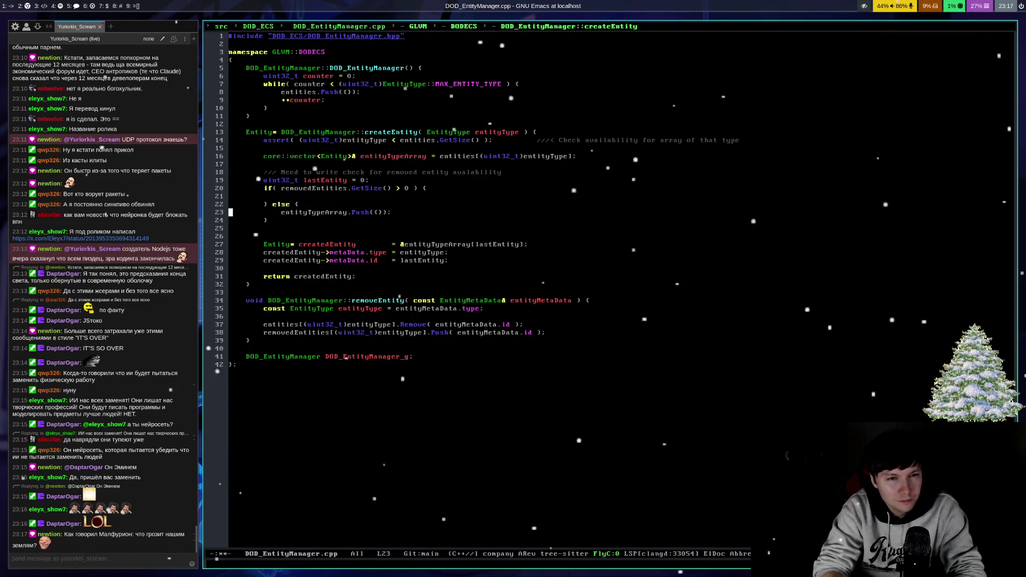
pyautogui.hotkey('ctrl', 'o')
pyautogui.hotkey('ctrl', 'y')
pyautogui.press('Tab')
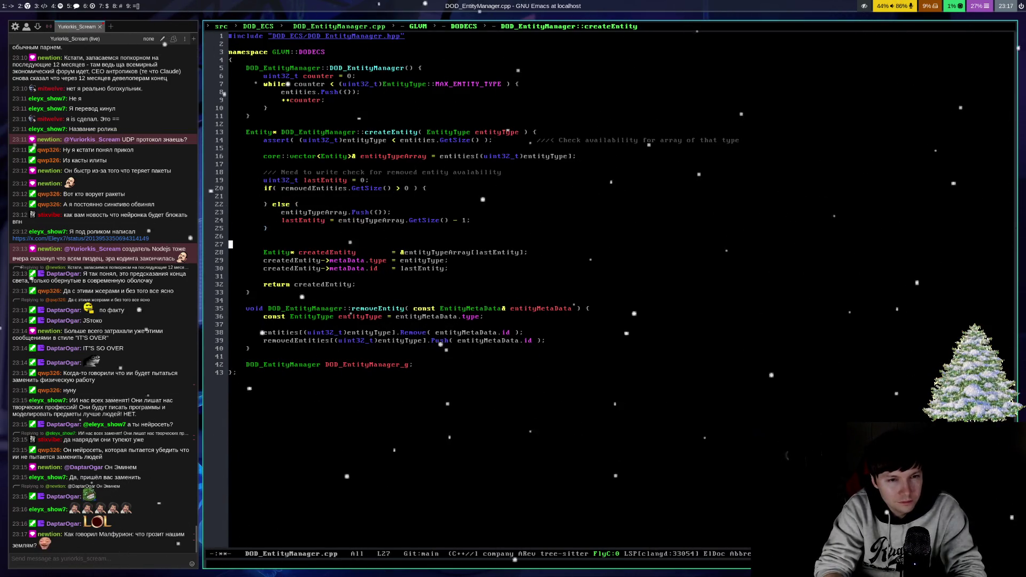
# Step: Add 'Entity* createdEntity = nullptr;' below the lastEntity declaration
pyautogui.hotkey('ctrl', 'n')
pyautogui.hotkey('ctrl', 'e')
pyautogui.hotkey('ctrl', 'b')
pyautogui.hotkey('ctrl', 'b')
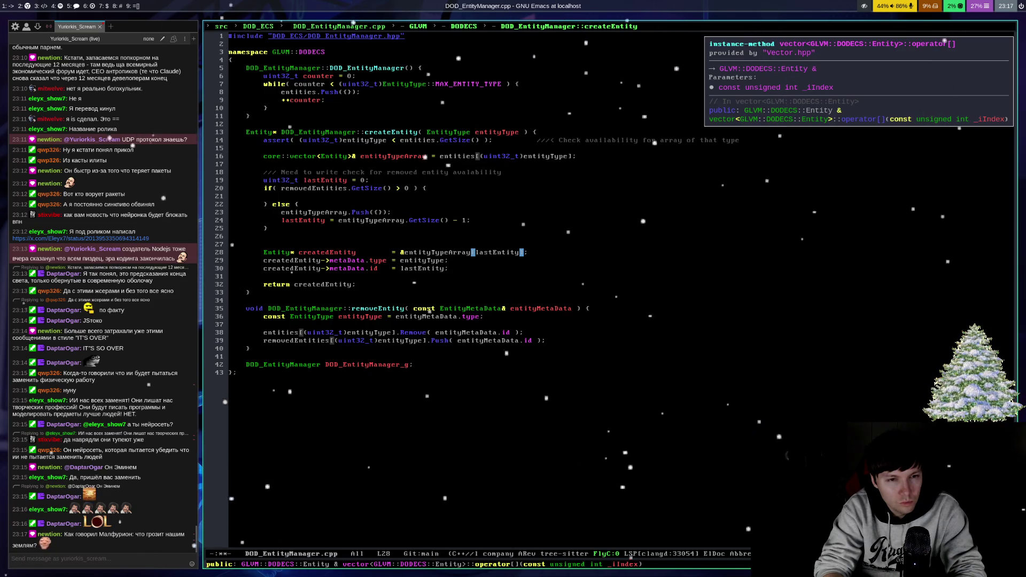
pyautogui.hotkey('alt', 'm')
pyautogui.hotkey('alt', 'f')
pyautogui.hotkey('ctrl', 'p')
pyautogui.hotkey('ctrl', 'p')
pyautogui.hotkey('ctrl', 'p')
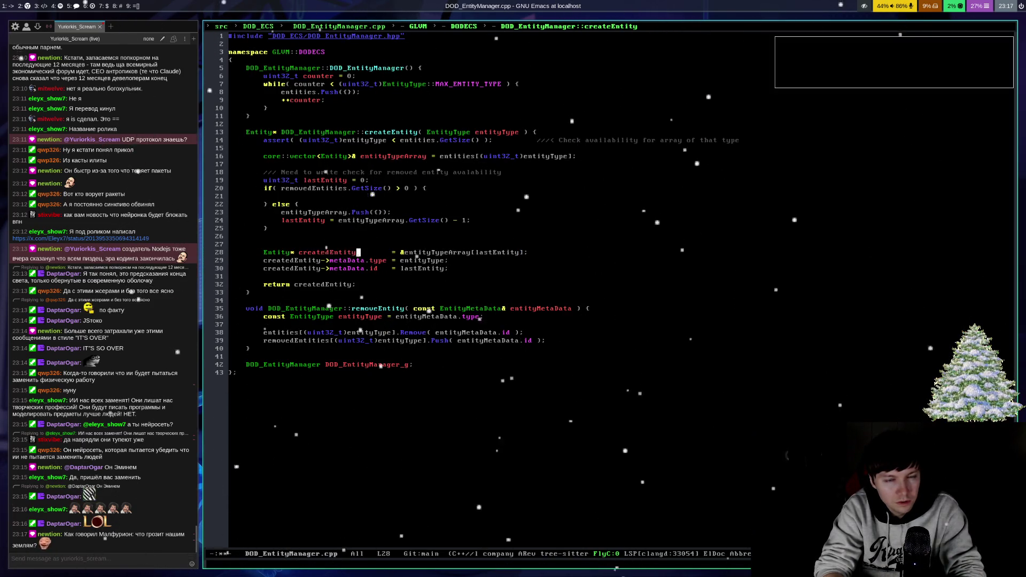
pyautogui.hotkey('alt', 'f')
pyautogui.hotkey('alt', 'f')
pyautogui.hotkey('ctrl', 'f')
pyautogui.hotkey('ctrl', 'f')
pyautogui.hotkey('ctrl', 'f')
pyautogui.hotkey('ctrl', 'e')
pyautogui.press('Return')
pyautogui.write('Entity* createdEntity = n')
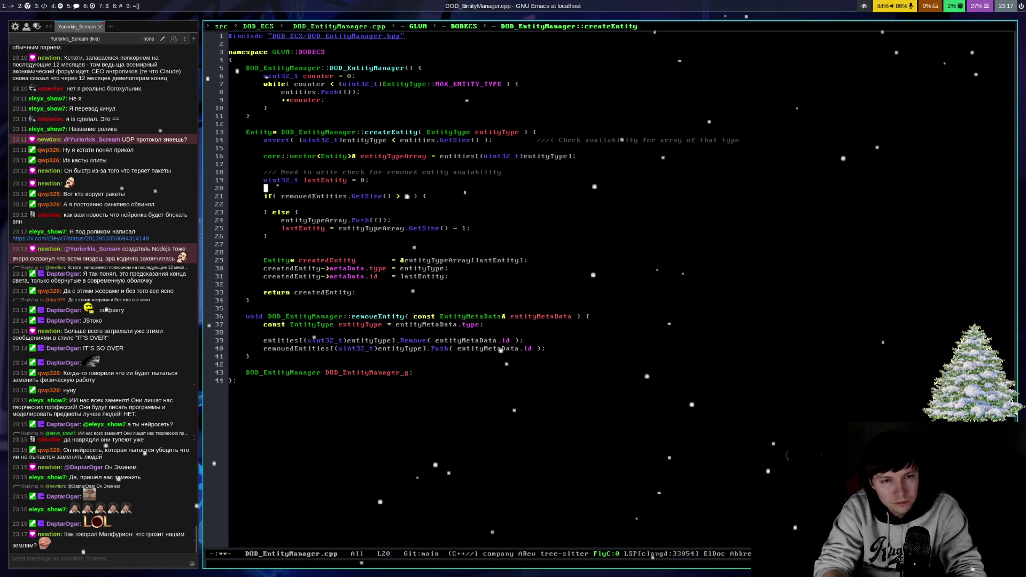
pyautogui.write('ullptr;')
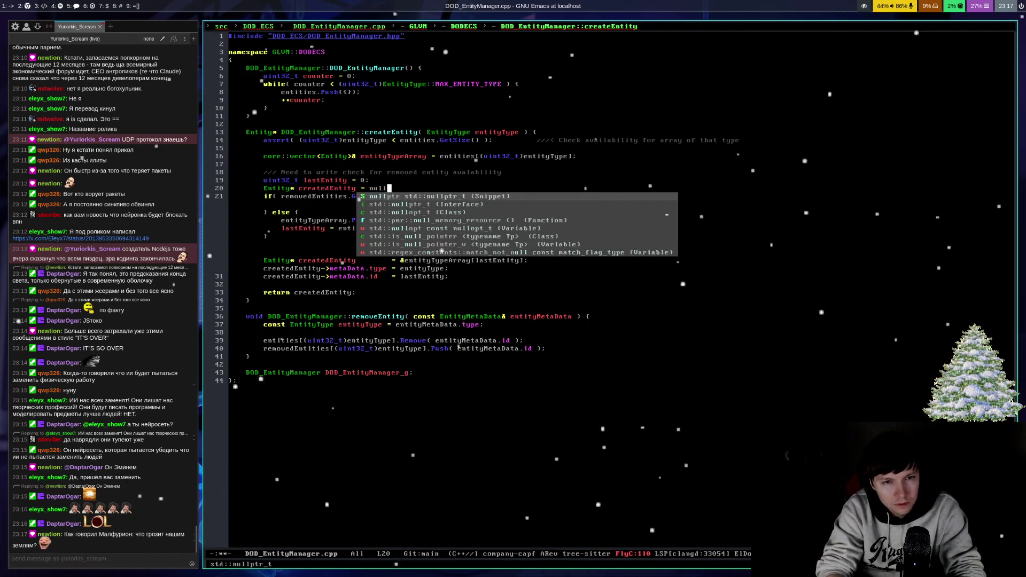
pyautogui.hotkey('ctrl', 'p')
pyautogui.press('Left')
pyautogui.press('Left')
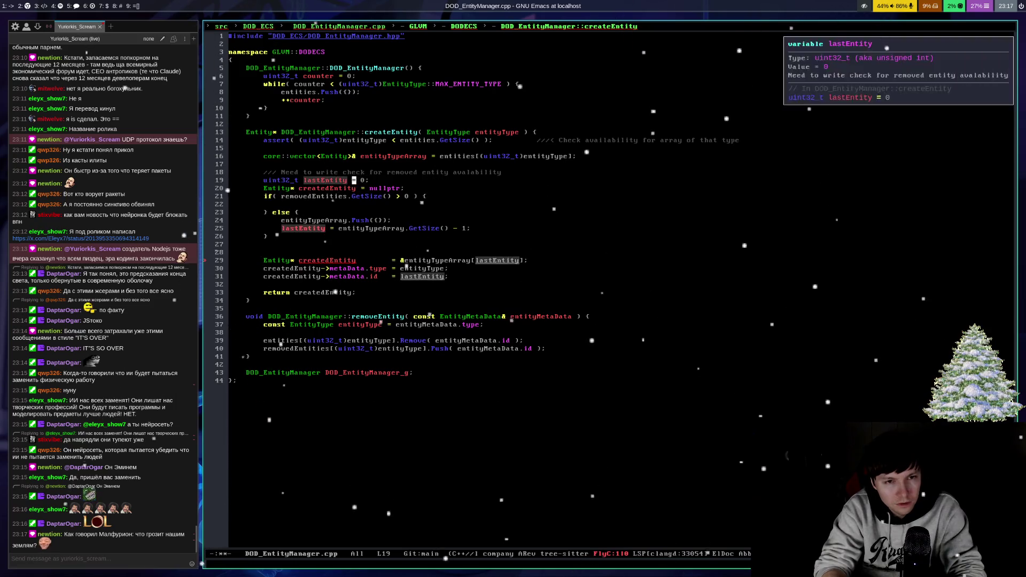
pyautogui.hotkey('ctrl', 'n')
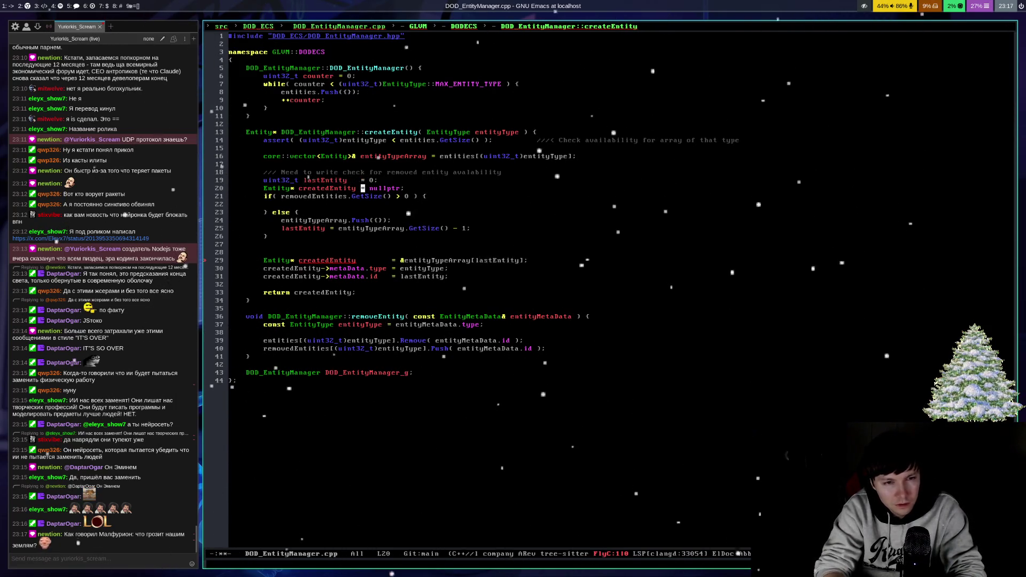
# Step: Drop Entity* from the old createdEntity line and move the assignment into the else block
pyautogui.hotkey('ctrl', 'n')
pyautogui.hotkey('ctrl', 'BackSpace')
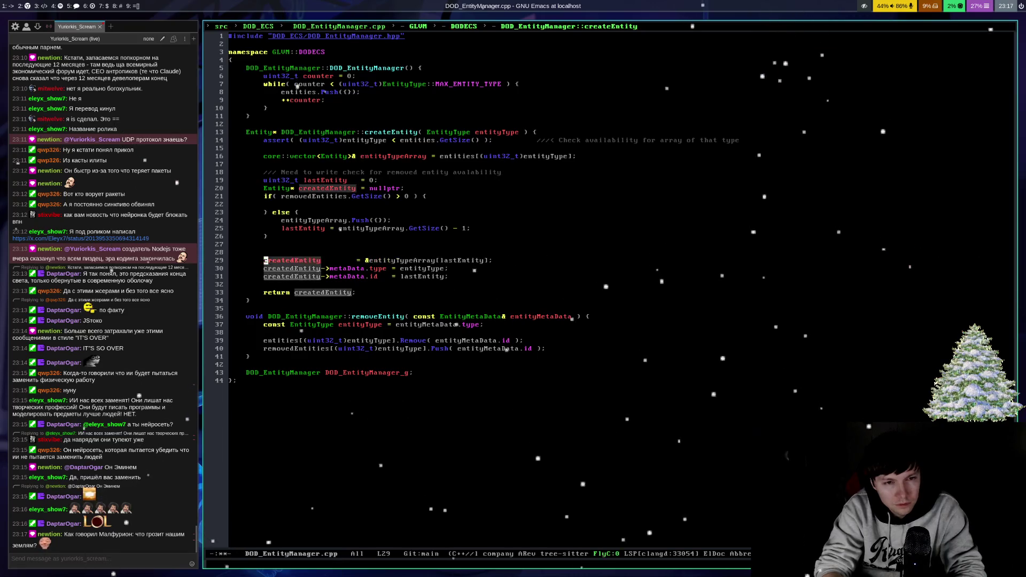
pyautogui.hotkey('alt', 'f')
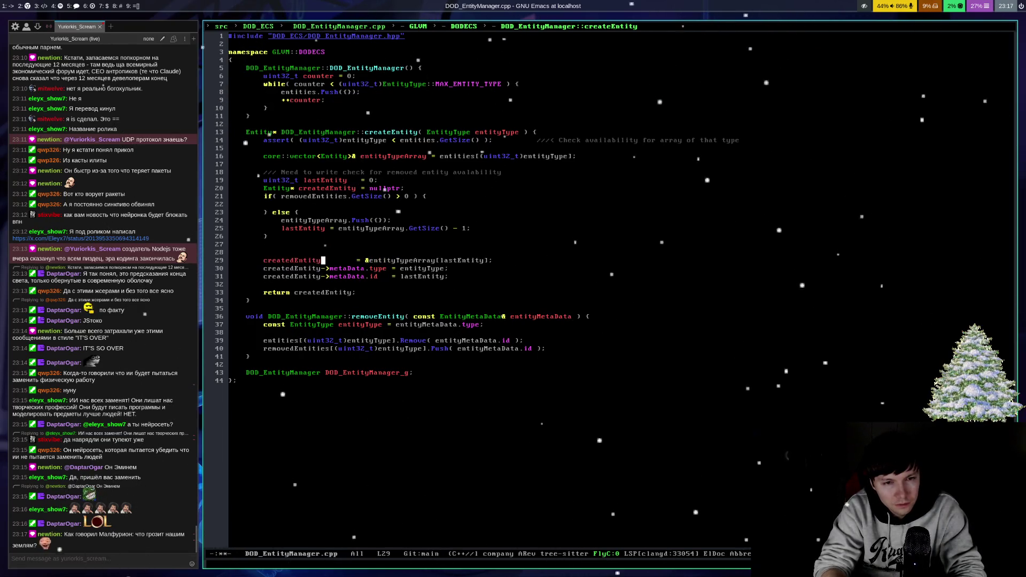
pyautogui.hotkey('ctrl', 'k')
pyautogui.hotkey('ctrl', 'e')
pyautogui.press('Return')
pyautogui.hotkey('ctrl', 'y')
# Step: Tidy spacing before the equals signs, delete leftover blank lines, and save DOD_EntityManager.cpp
pyautogui.hotkey('ctrl', 'alt', 'b')
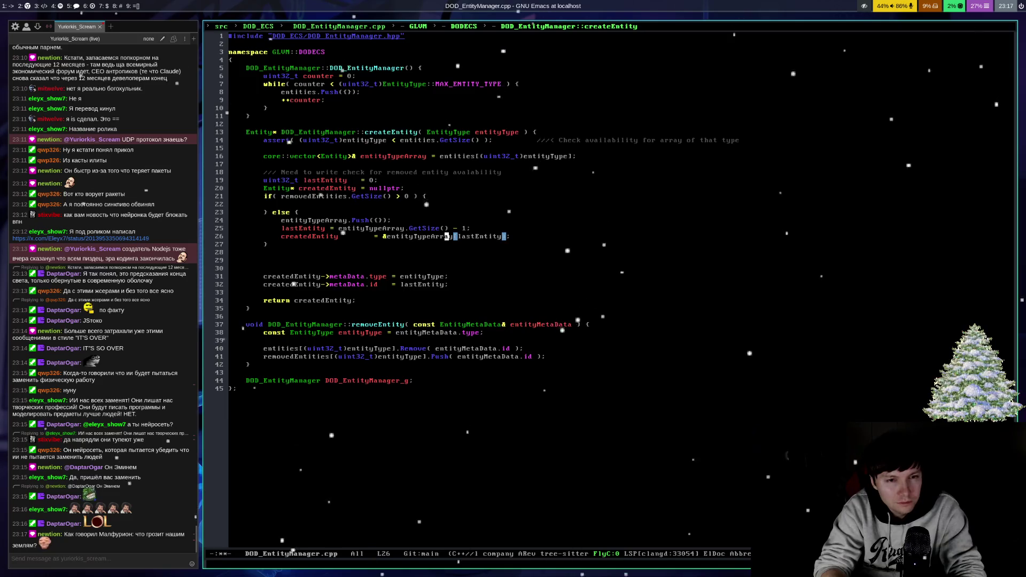
pyautogui.press('BackSpace')
pyautogui.press('BackSpace')
pyautogui.press('BackSpace')
pyautogui.press('Up')
pyautogui.press('Left')
pyautogui.press('Left')
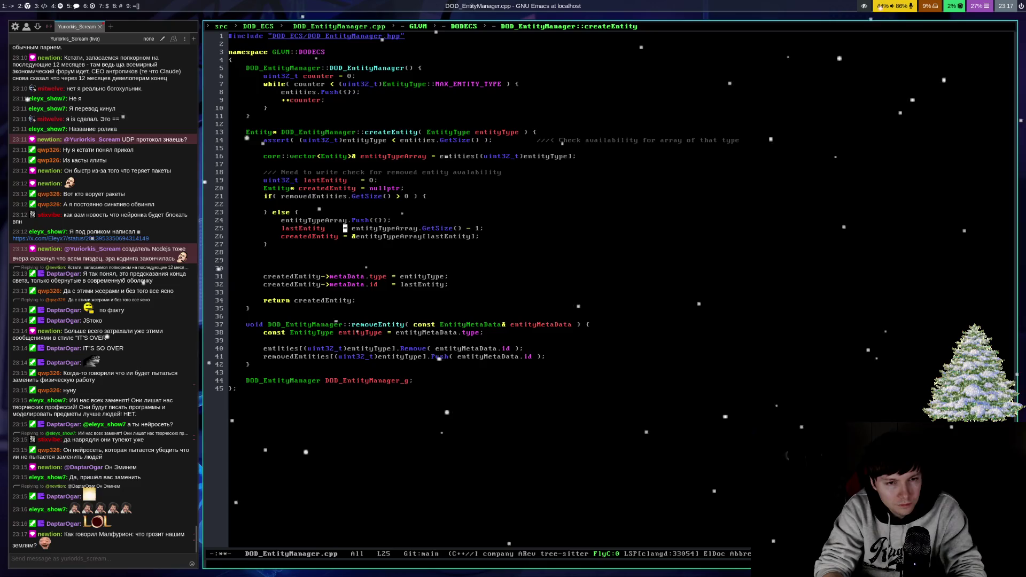
pyautogui.hotkey('ctrl', 'k')
pyautogui.hotkey('ctrl', 'k')
pyautogui.hotkey('ctrl', 'x')
pyautogui.hotkey('ctrl', 's')
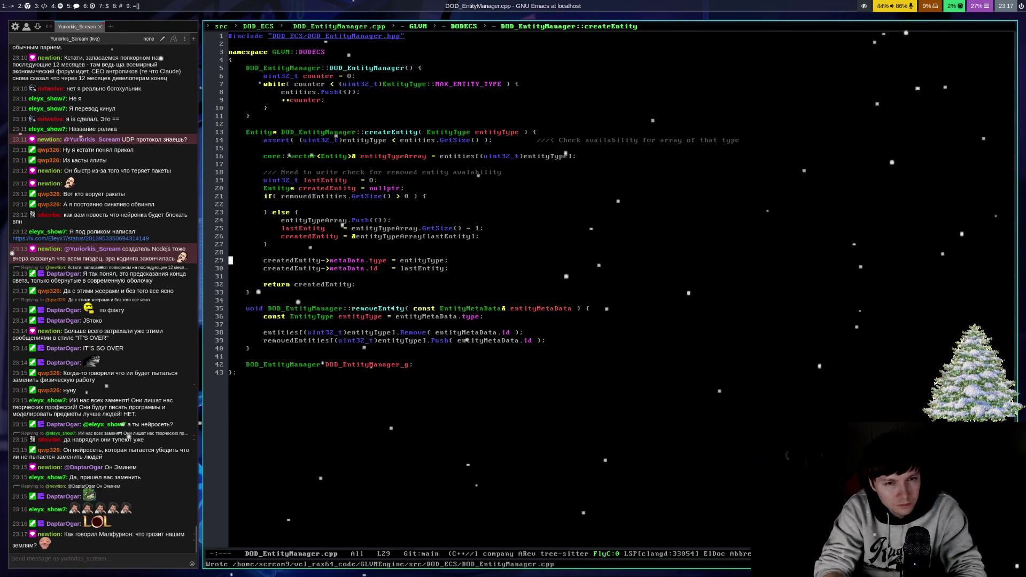
pyautogui.press('Tab')
pyautogui.hotkey('ctrl', 'x')
pyautogui.hotkey('ctrl', 's')
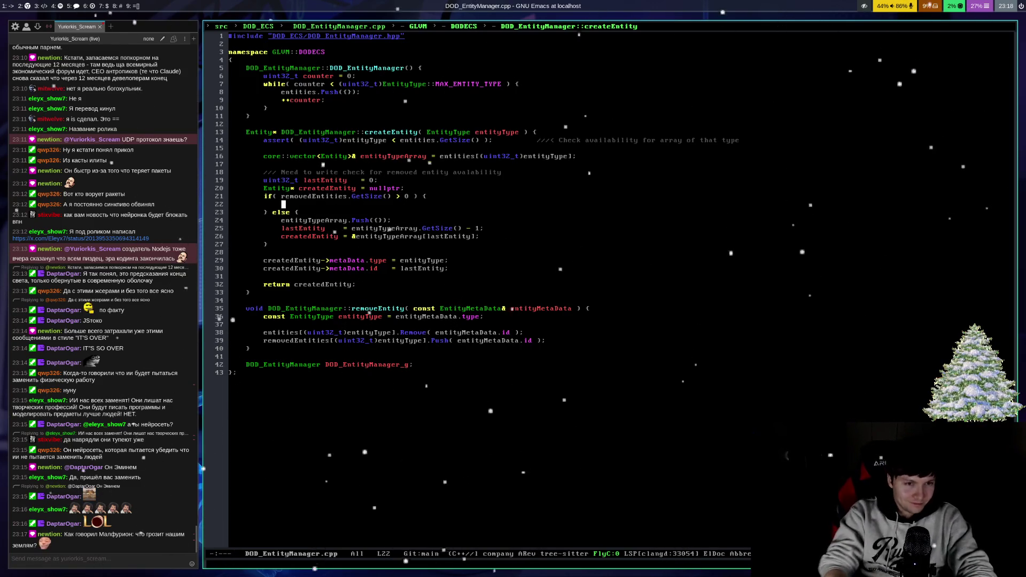
pyautogui.hotkey('ctrl', 'x')
pyautogui.hotkey('ctrl', 's')
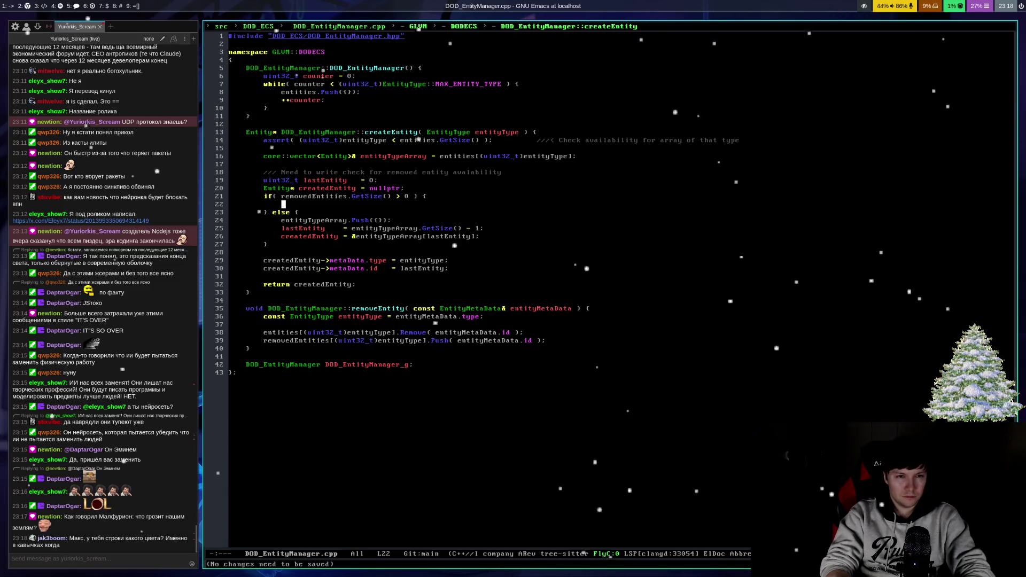
pyautogui.write('rem')
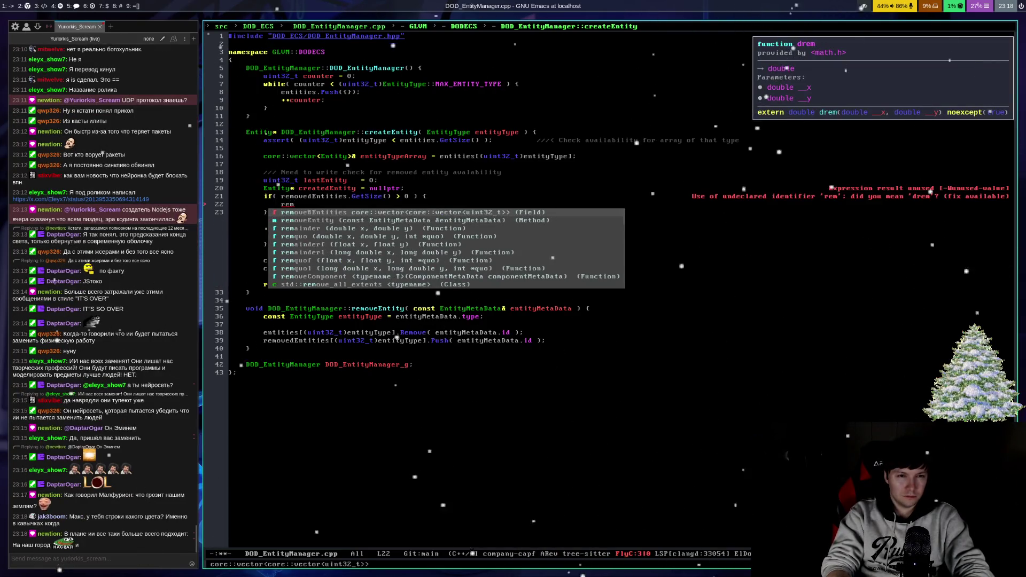
# Step: Write lastEntity = removedEntities.Pop(); on line 22 using completions
pyautogui.press('Return')
pyautogui.write('.Pop')
pyautogui.press('Return')
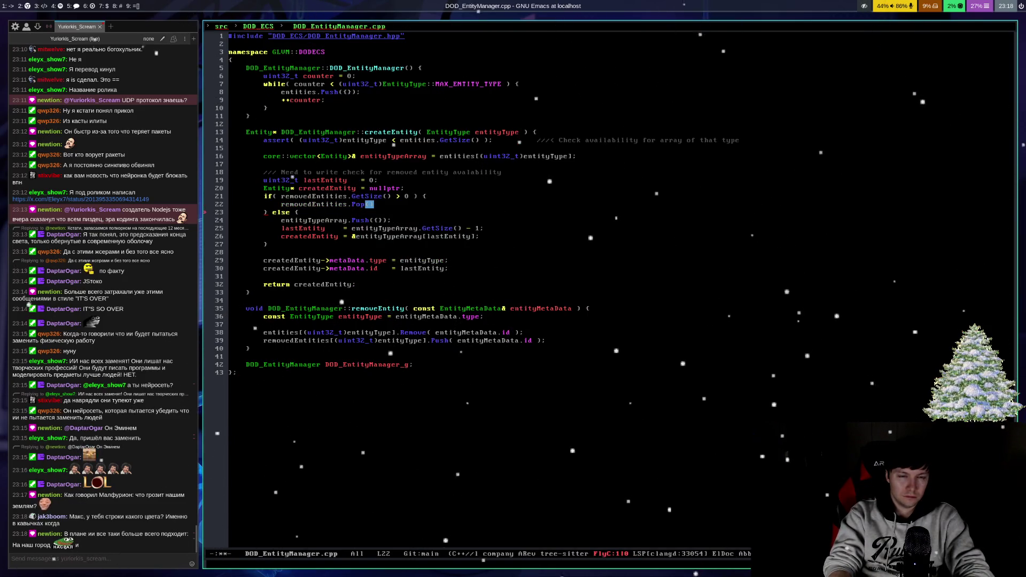
pyautogui.write(';')
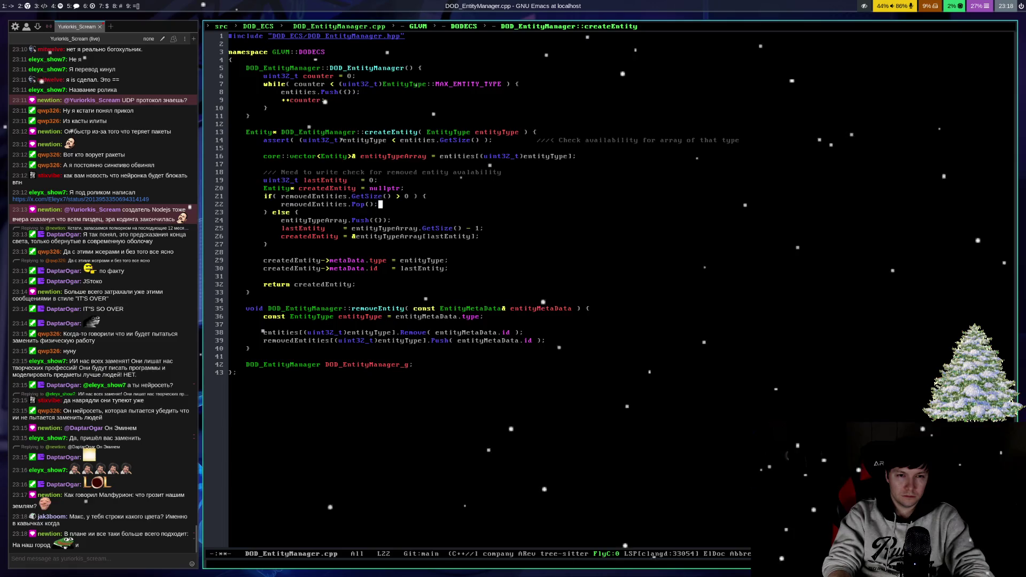
pyautogui.hotkey('alt', 'm')
pyautogui.write('lastE')
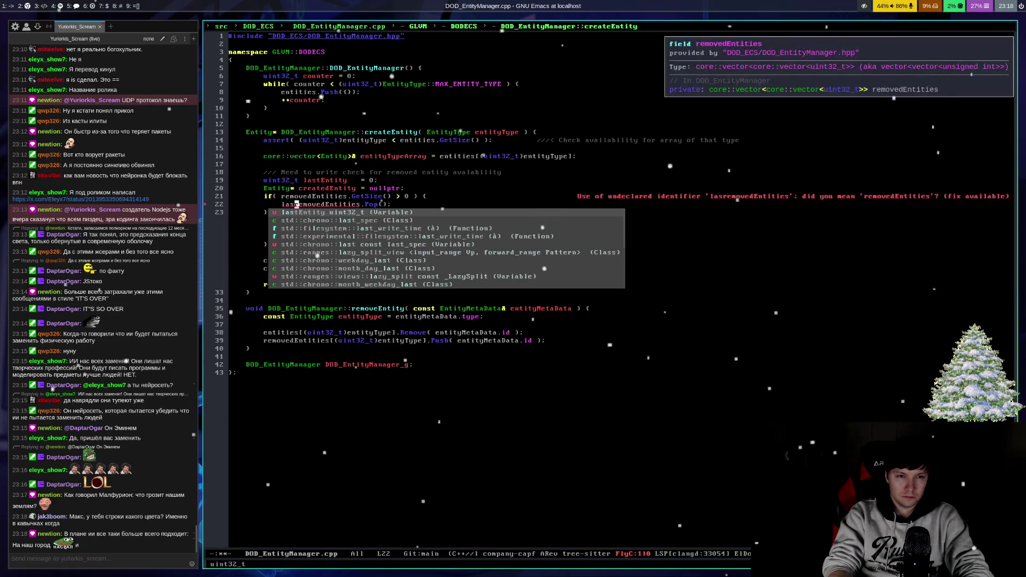
pyautogui.press('Return')
pyautogui.write('=')
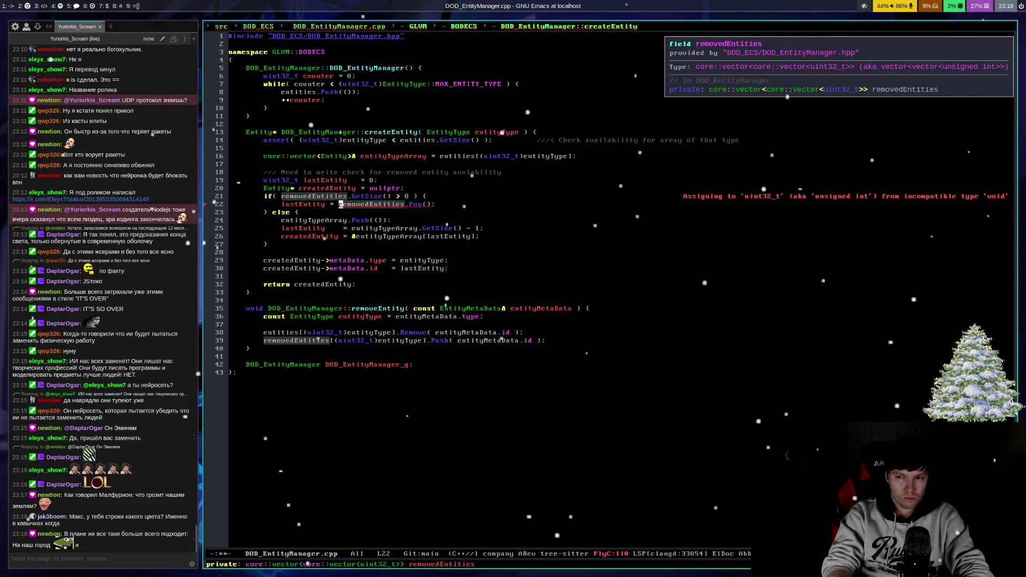
pyautogui.click(411, 204)
# Step: Inspect the void vector<T>::Pop definition in Vector.hpp, then return to DOD_EntityManager.cpp
pyautogui.hotkey('alt', '.')
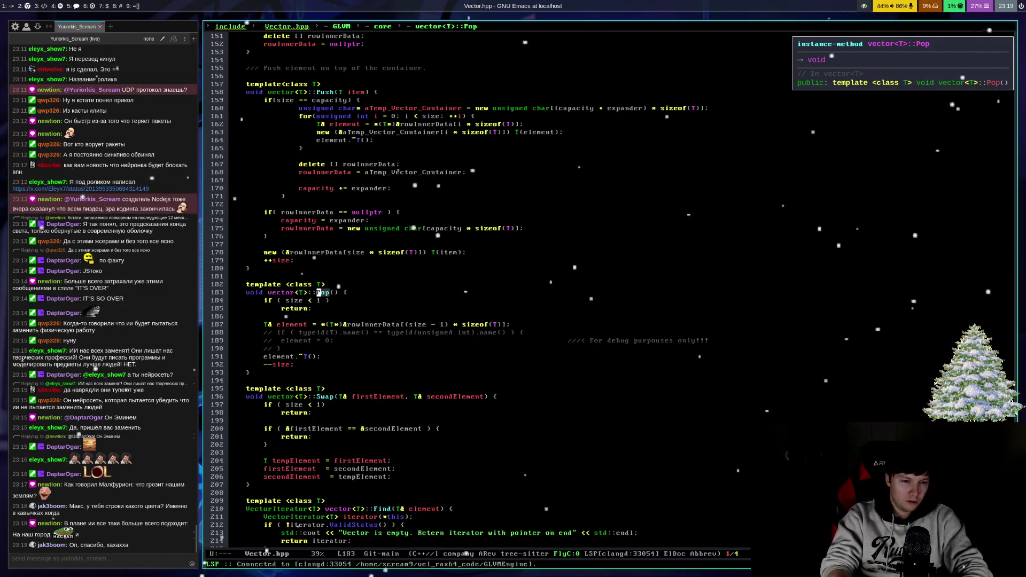
pyautogui.hotkey('alt', ',')
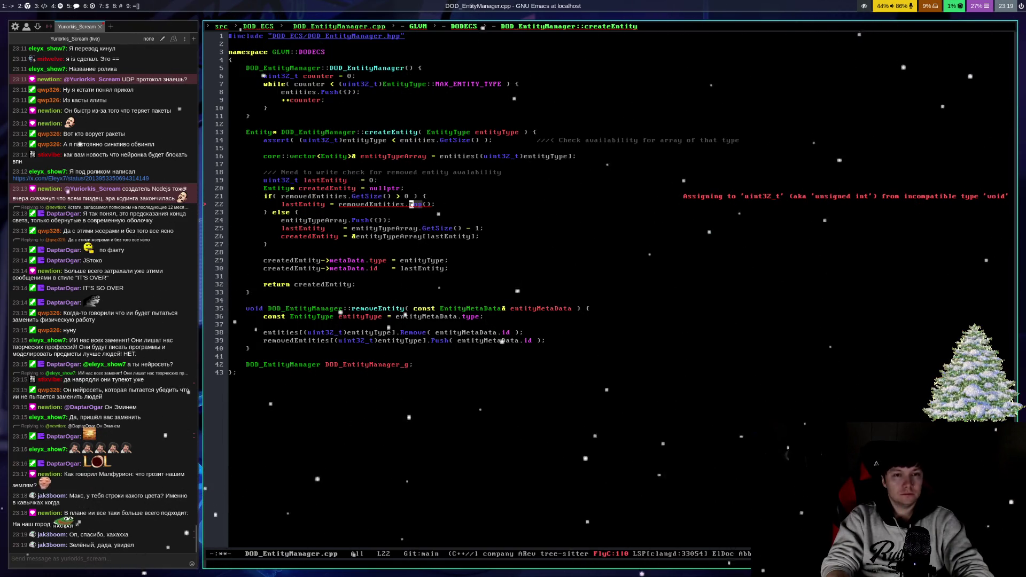
pyautogui.hotkey('alt', '.')
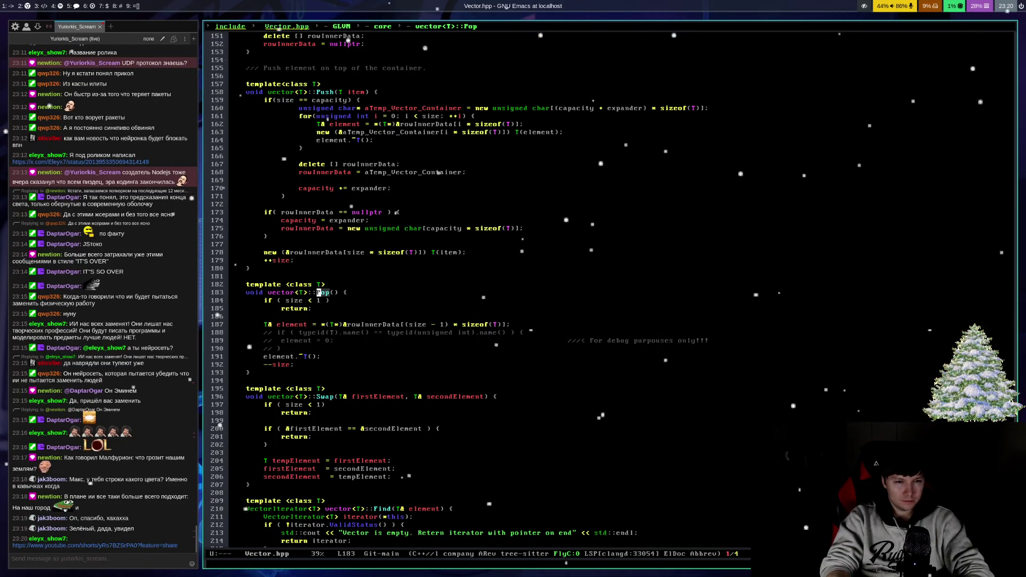
pyautogui.hotkey('ctrl', 'x')
pyautogui.press('b')
pyautogui.press('Return')
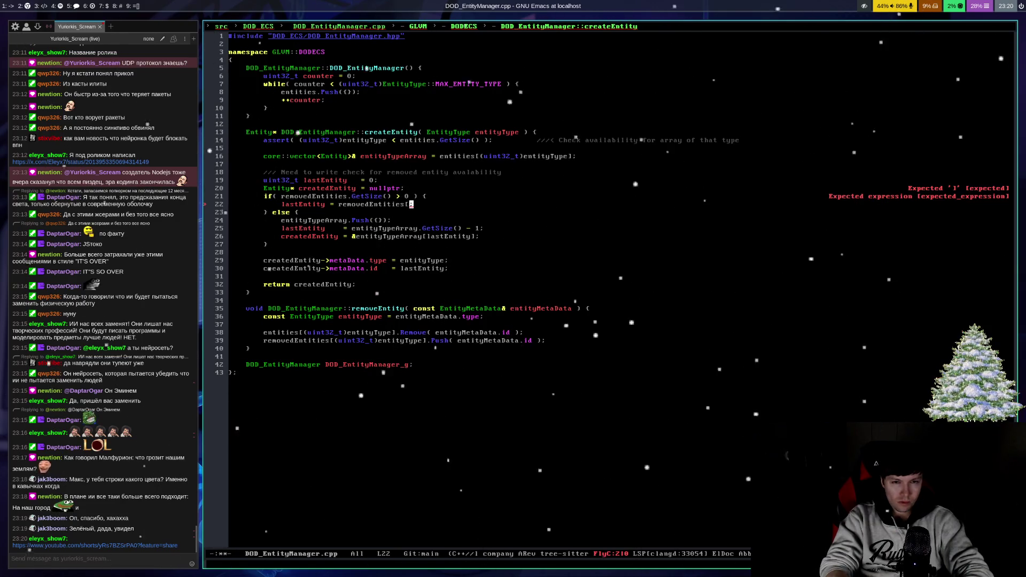
# Step: Index removedEntities with [removedEntities.GetSize() - 1] and check the removedEntities declaration
pyautogui.press('BackSpace')
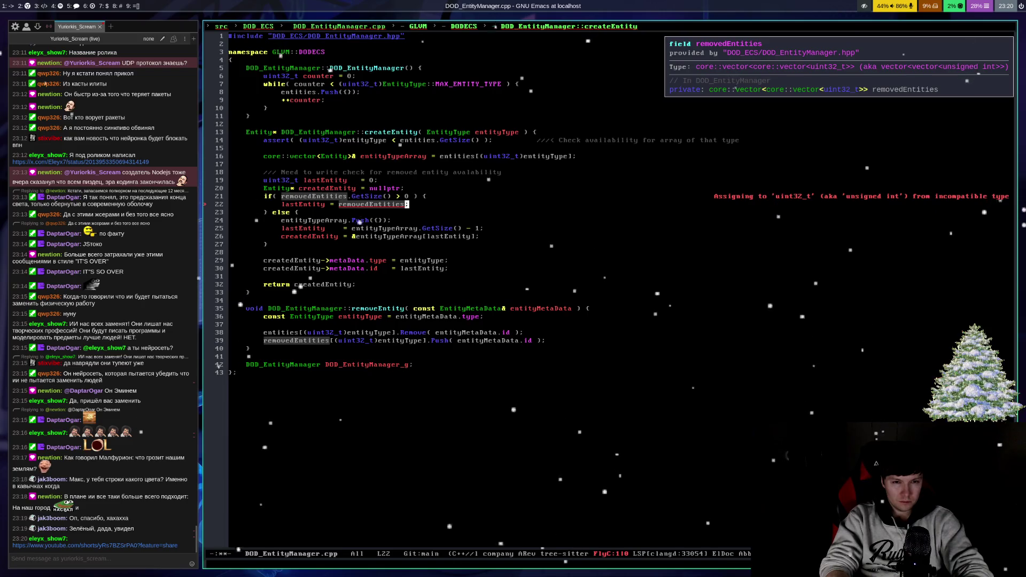
pyautogui.write('[')
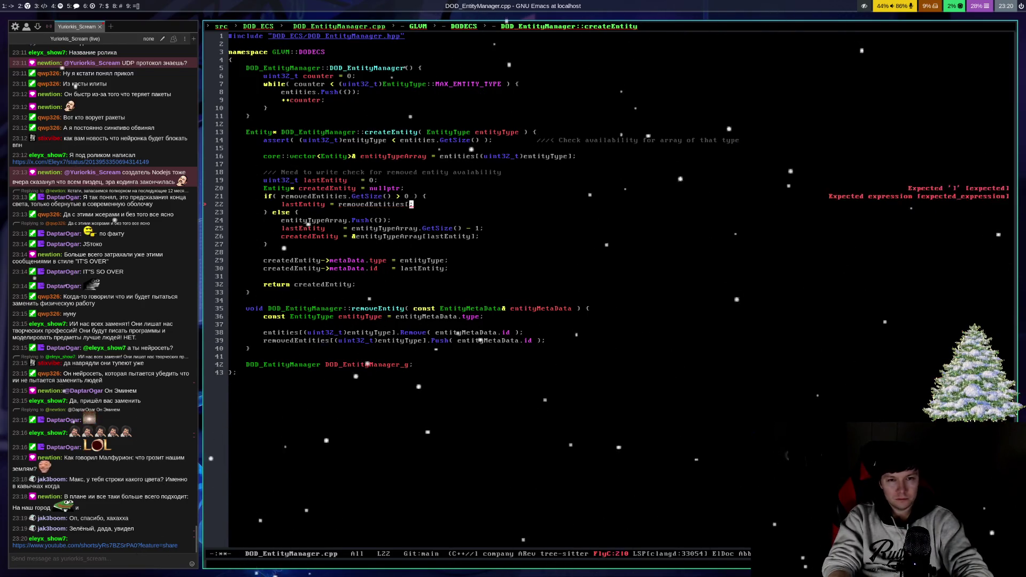
pyautogui.write('rem')
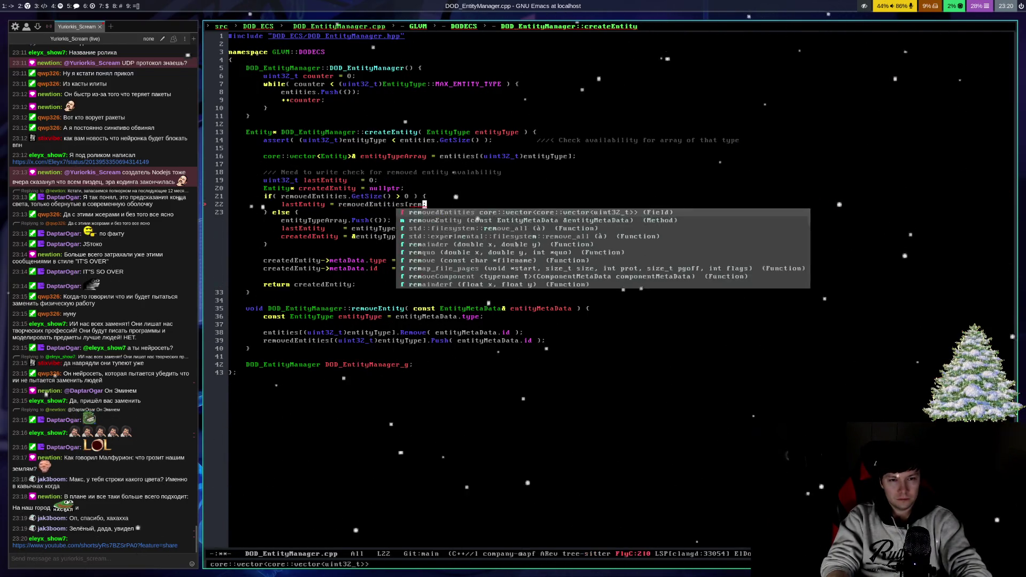
pyautogui.write('ovedEntities.')
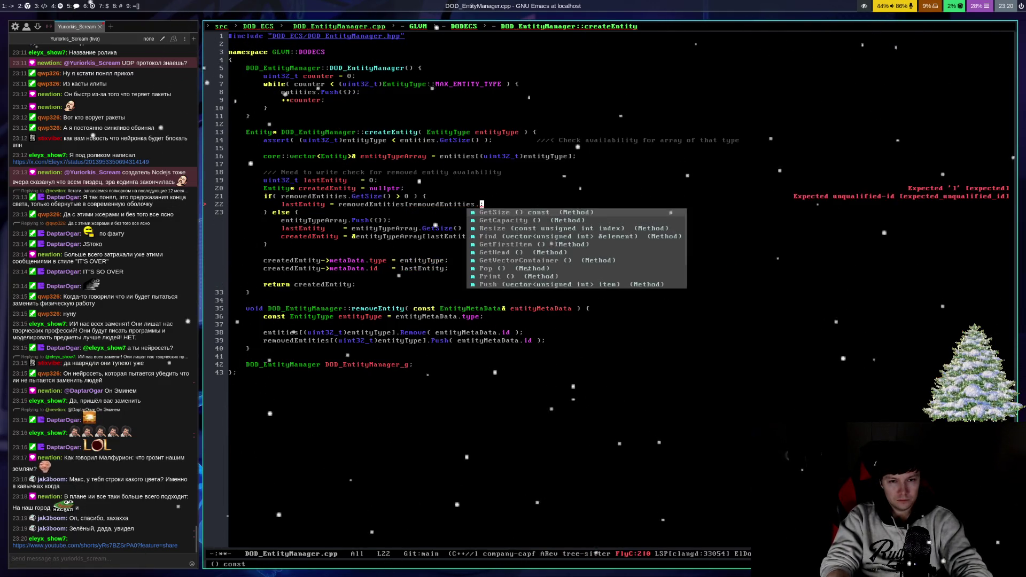
pyautogui.write('GetSize() - ')
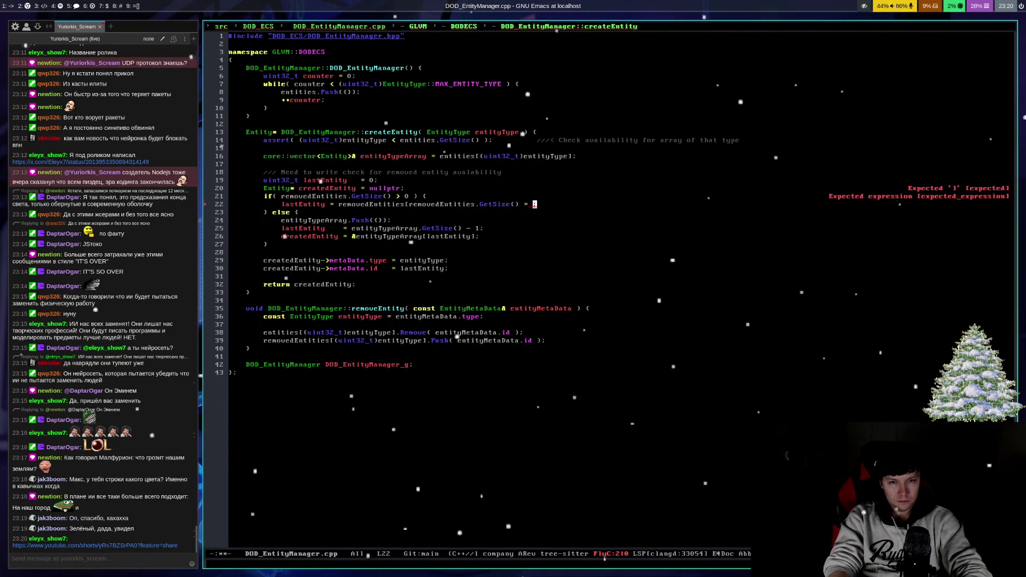
pyautogui.write('1')
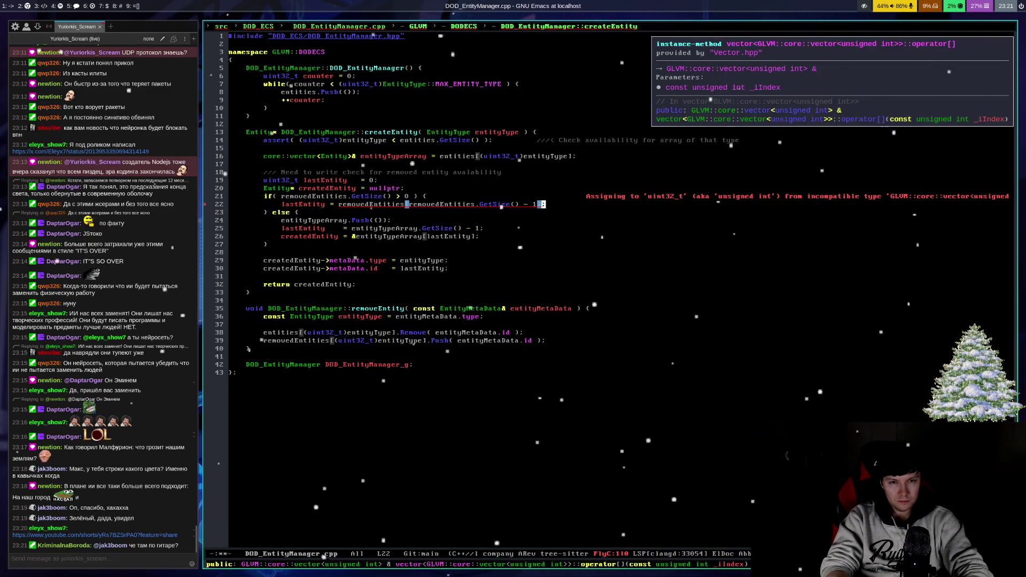
pyautogui.hotkey('alt', 'b')
pyautogui.hotkey('alt', 'b')
pyautogui.hotkey('alt', 'b')
pyautogui.hotkey('alt', '.')
pyautogui.hotkey('alt', ',')
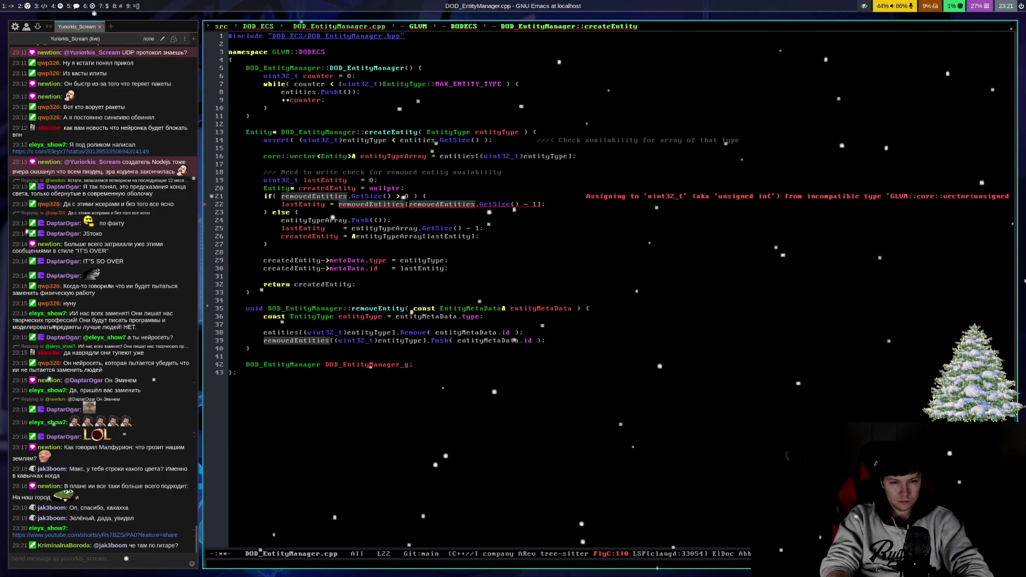
pyautogui.press('Down')
pyautogui.press('Down')
pyautogui.press('Down')
pyautogui.press('Up')
pyautogui.press('Up')
pyautogui.press('Up')
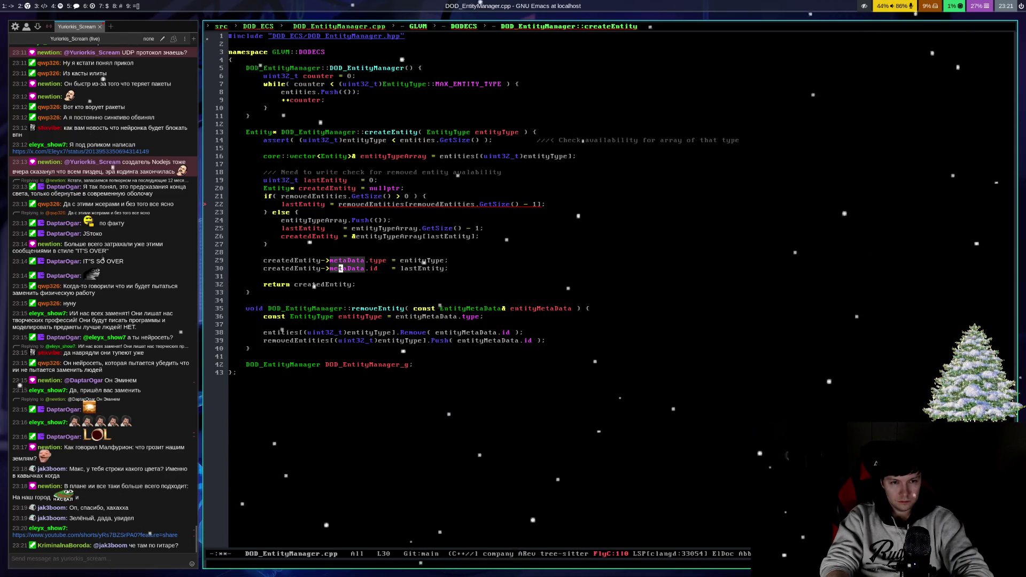
pyautogui.press('Up')
pyautogui.press('Up')
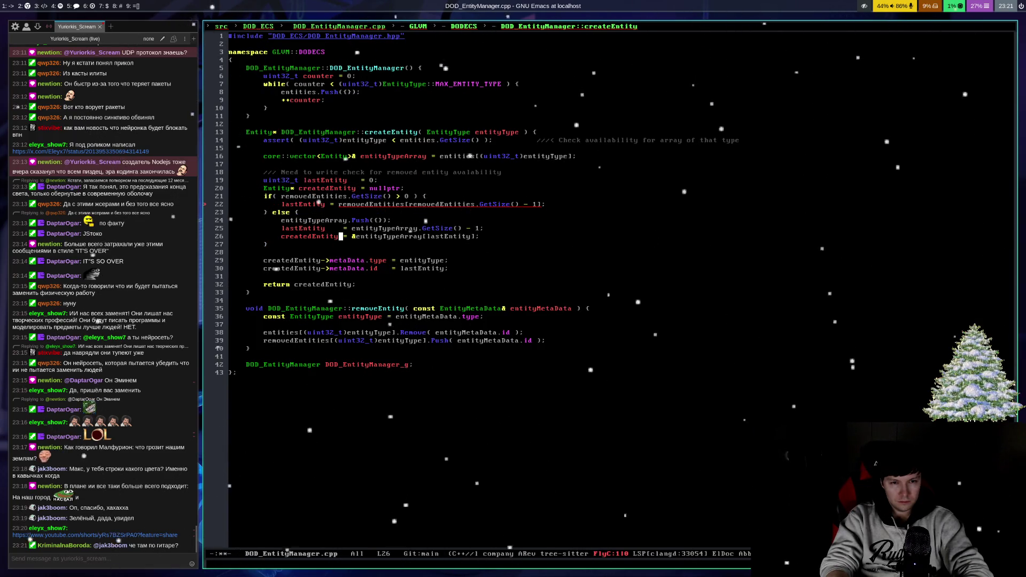
pyautogui.press('Up')
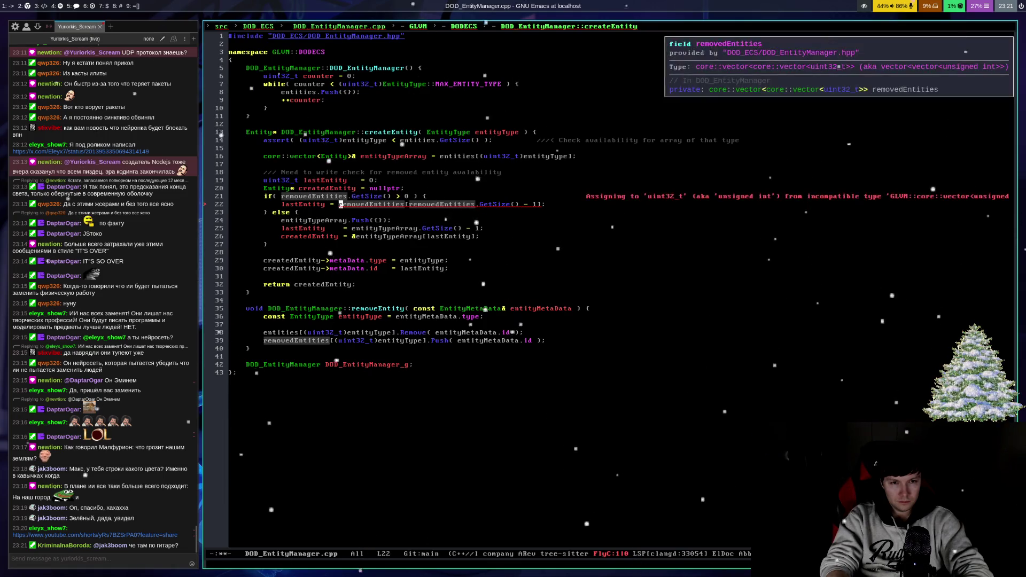
# Step: Insert (uint32_t)entityType][ as the first index on line 22
pyautogui.press('End')
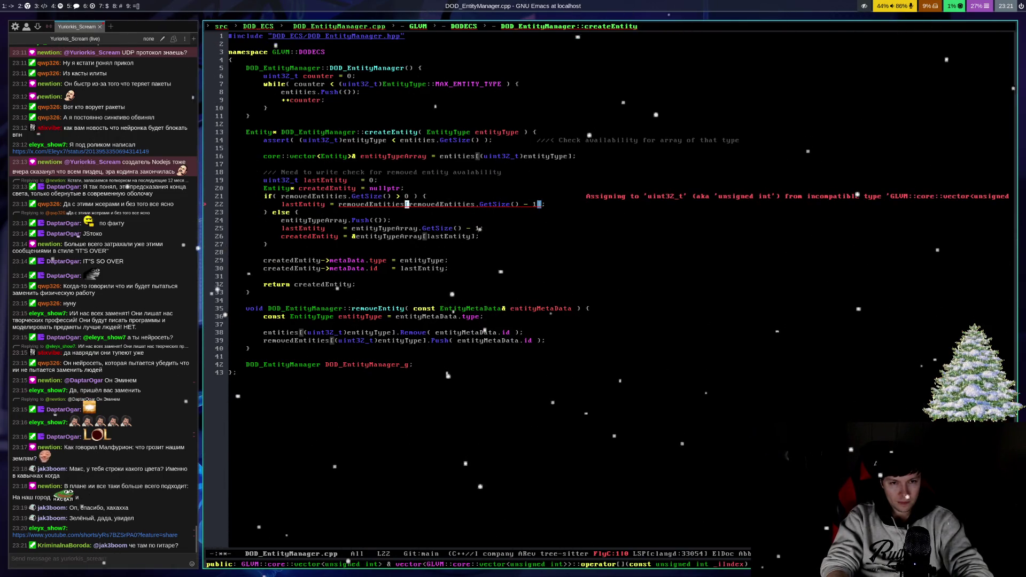
pyautogui.click(410, 204)
pyautogui.write('en')
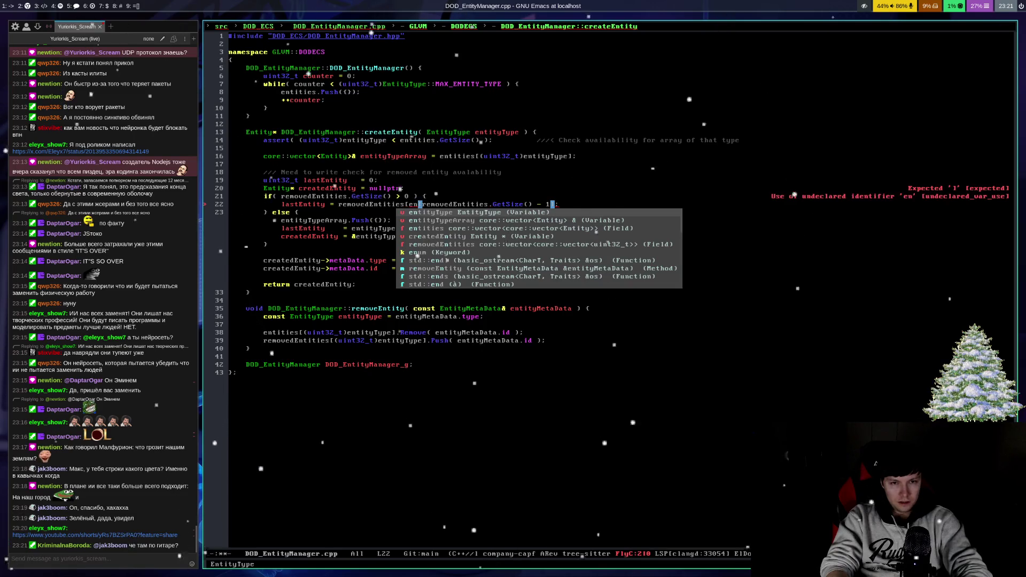
pyautogui.press('Return')
pyautogui.write('(u')
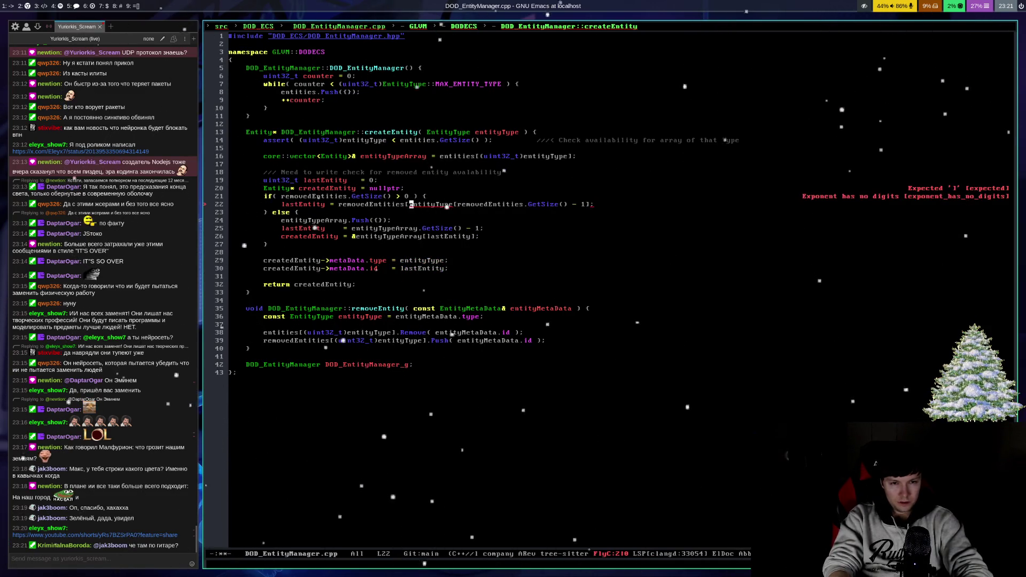
pyautogui.press('Return')
pyautogui.write(')')
pyautogui.hotkey('alt', 'f')
pyautogui.write(']')
# Step: Delete the auto-added #include <cstdint> and save DOD_EntityManager.cpp
pyautogui.press('Up')
pyautogui.press('Up')
pyautogui.press('Up')
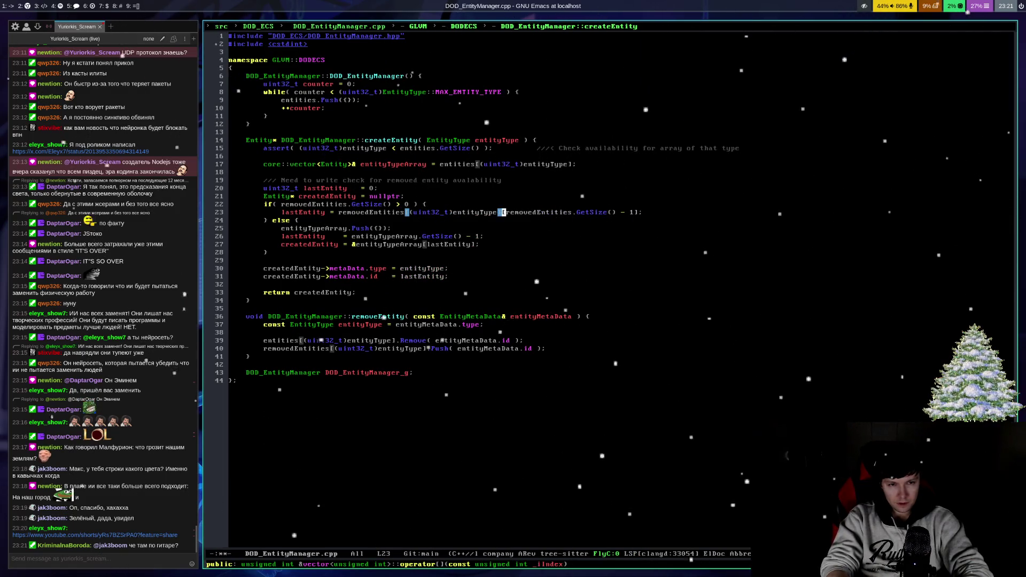
pyautogui.press('Up')
pyautogui.press('Up')
pyautogui.press('Up')
pyautogui.hotkey('ctrl', 'a')
pyautogui.hotkey('ctrl', 'k')
pyautogui.hotkey('ctrl', 'k')
pyautogui.hotkey('ctrl', 'x')
pyautogui.hotkey('ctrl', 's')
pyautogui.press('Down')
pyautogui.click(231, 236)
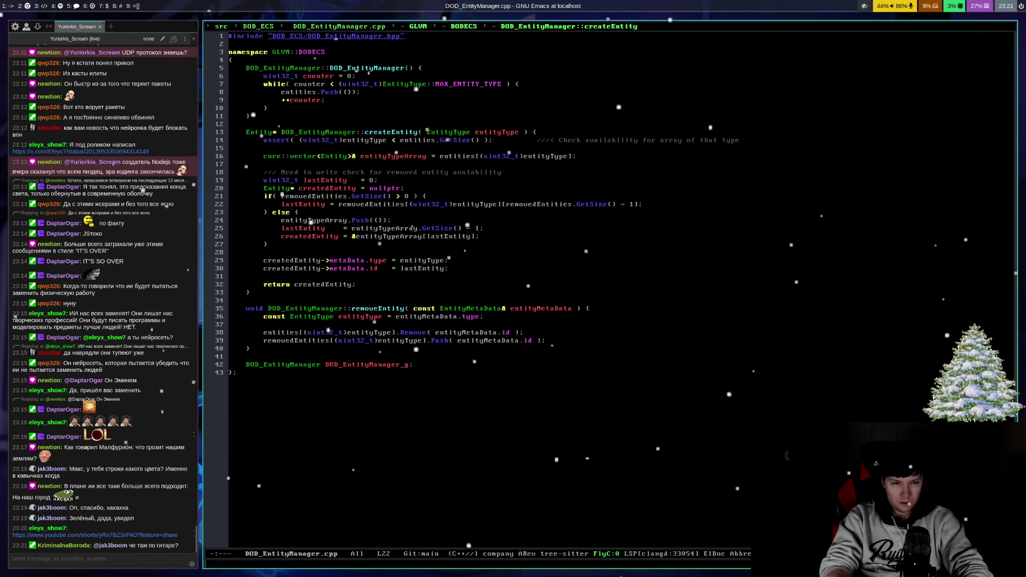
# Step: Open an empty line below line 22 and inspect entityTypeArray on line 27
pyautogui.hotkey('ctrl', 'e')
pyautogui.press('Return')
pyautogui.press('Escape')
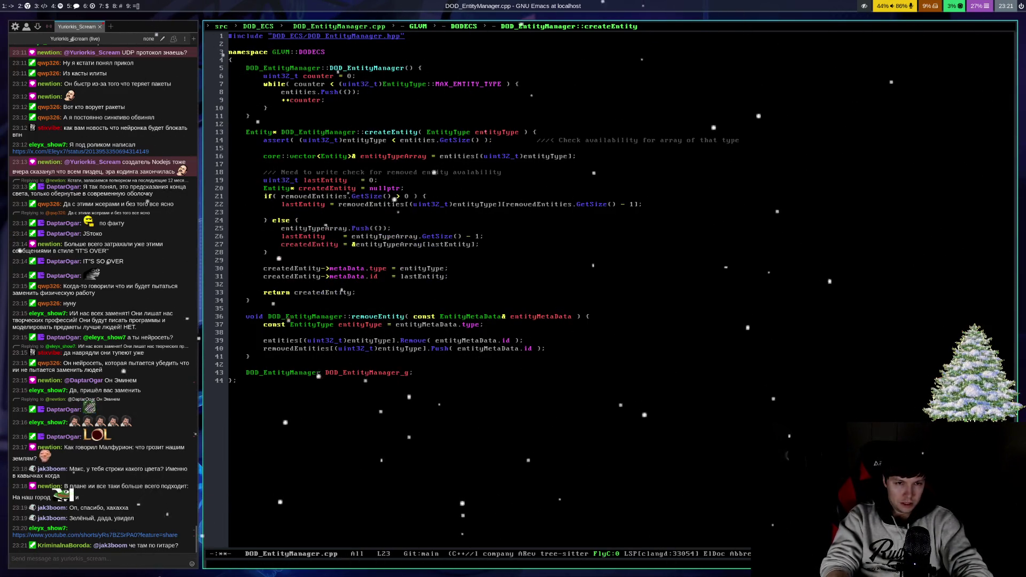
pyautogui.press('Up')
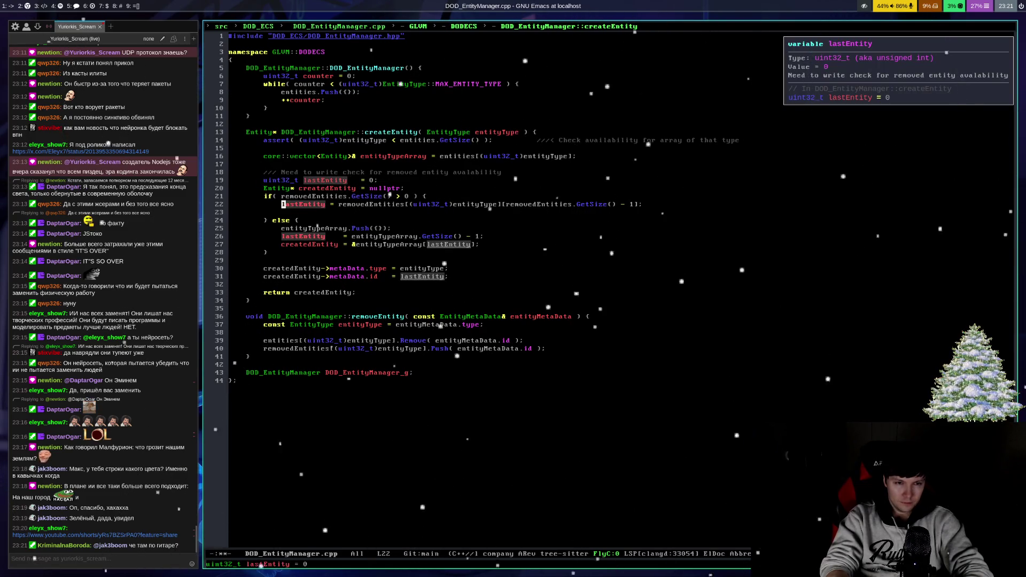
pyautogui.press('Down')
pyautogui.press('Down')
pyautogui.press('Down')
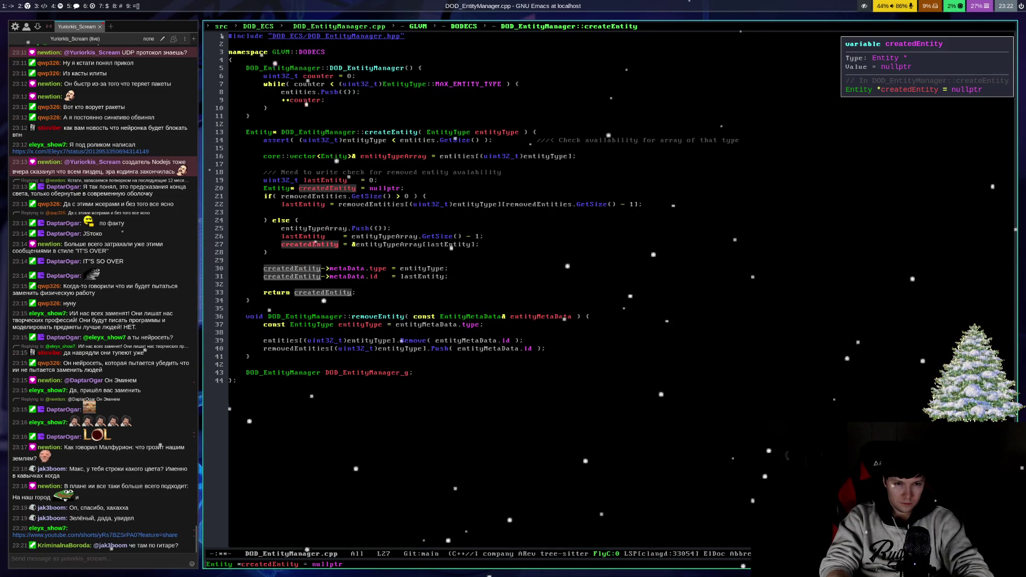
pyautogui.click(357, 244)
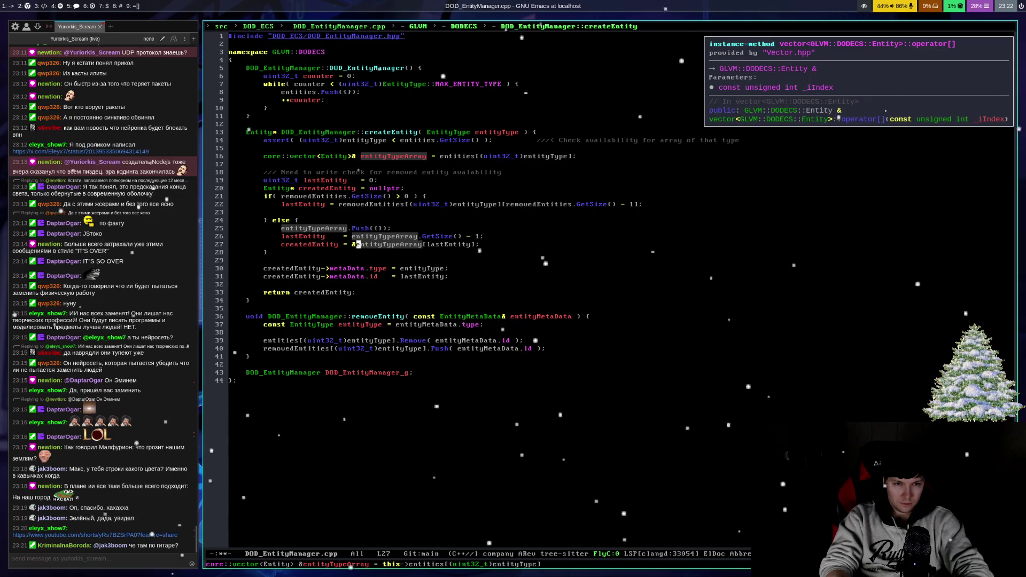
# Step: Paste createdEntity = &entityTypeArray[lastEntity] onto line 23 and save DOD_EntityManager.cpp
pyautogui.hotkey('ctrl', 'a')
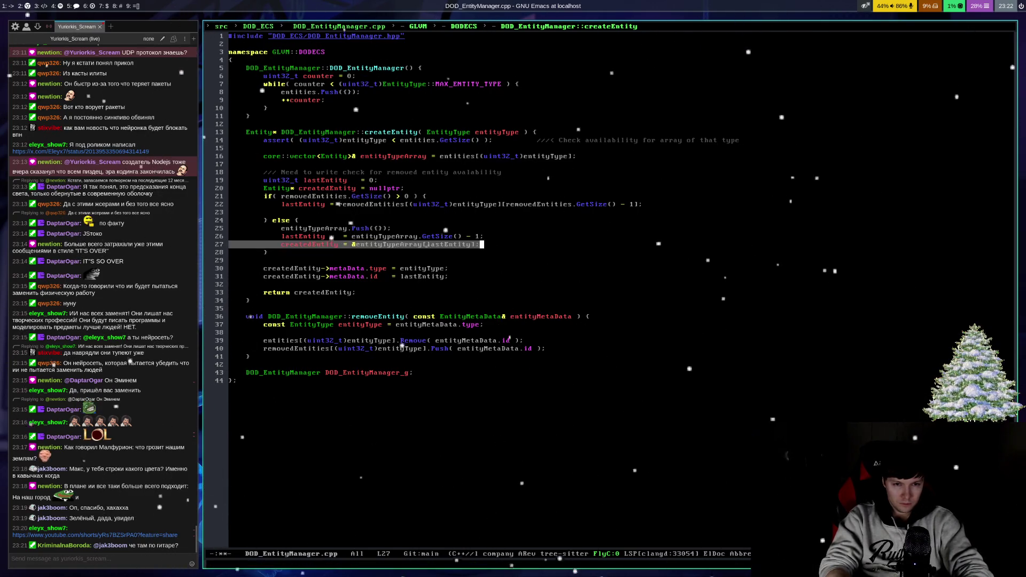
pyautogui.press('Up')
pyautogui.press('Up')
pyautogui.press('Up')
pyautogui.press('Tab')
pyautogui.hotkey('ctrl', 'y')
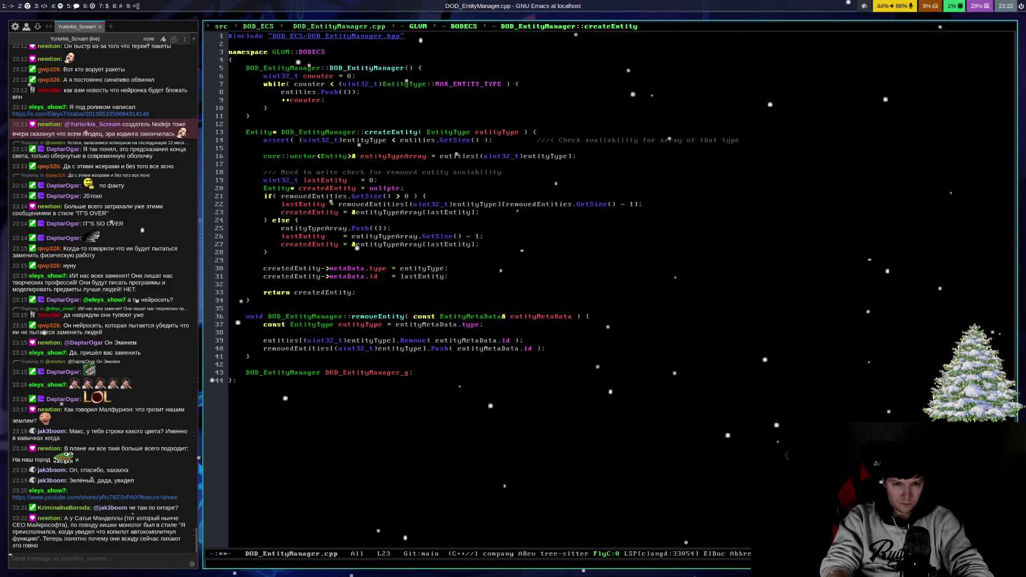
pyautogui.click(429, 213)
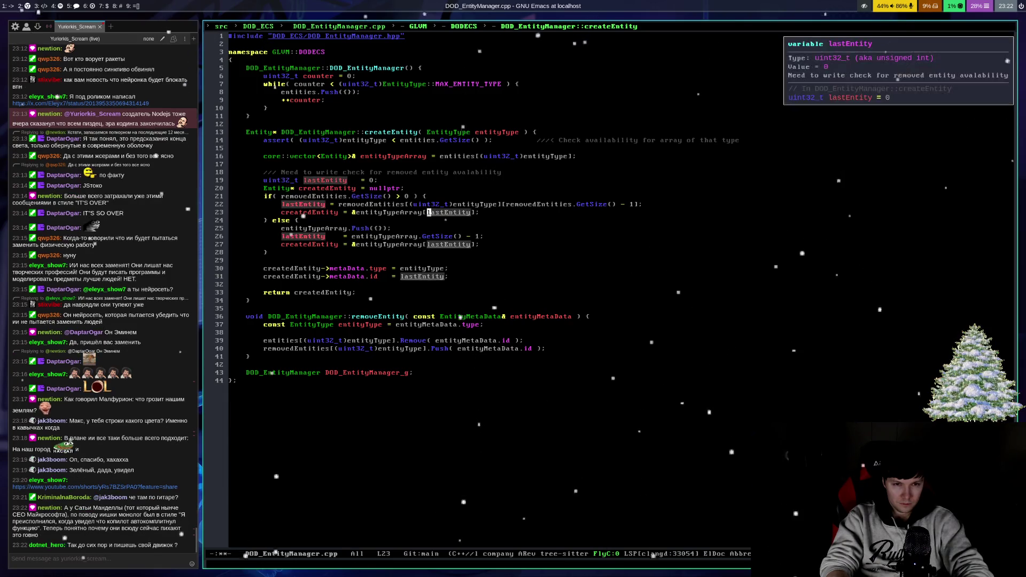
pyautogui.hotkey('ctrl', 'x')
pyautogui.hotkey('ctrl', 's')
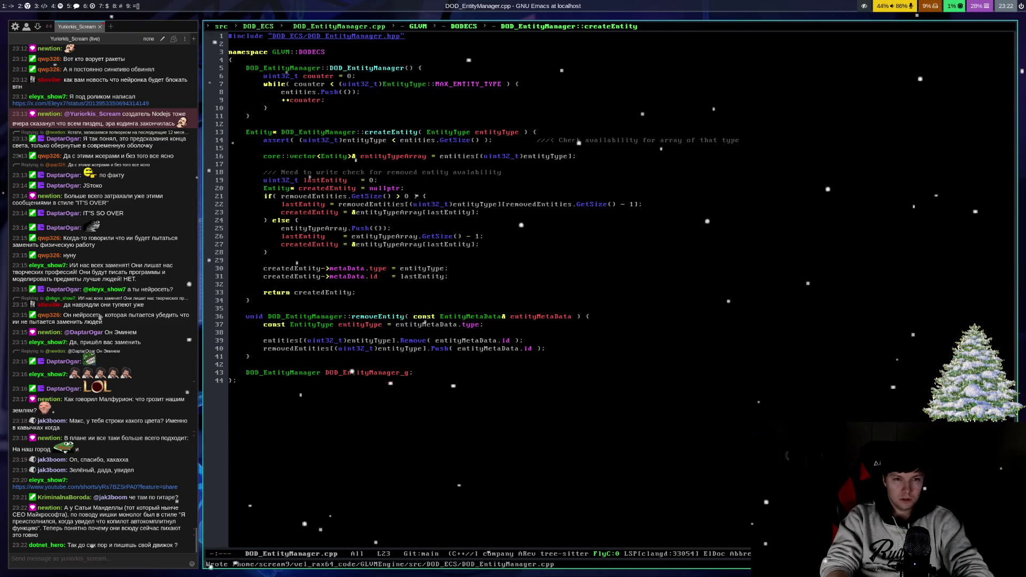
# Step: Add a new line 24 holding a copy of line 22's removedEntities[...GetSize() - 1] lookup
pyautogui.hotkey('ctrl', 'e')
pyautogui.press('Return')
pyautogui.press('Up')
pyautogui.press('Up')
pyautogui.hotkey('alt', 'f')
pyautogui.hotkey('alt', 'f')
pyautogui.hotkey('alt', 'b')
pyautogui.hotkey('ctrl', 'space')
pyautogui.hotkey('alt', 'f')
pyautogui.hotkey('alt', 'f')
pyautogui.hotkey('alt', 'f')
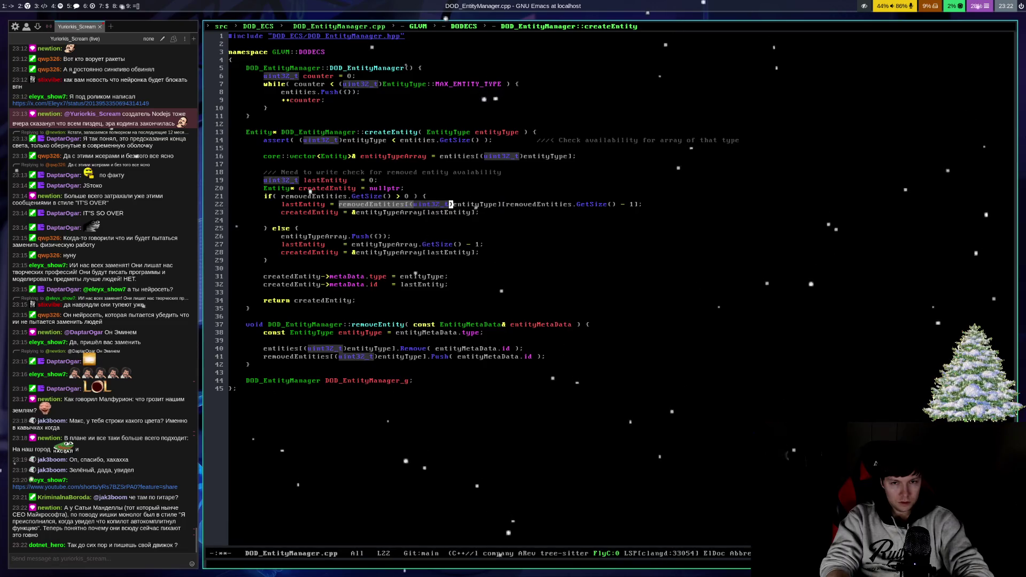
pyautogui.hotkey('alt', 'f')
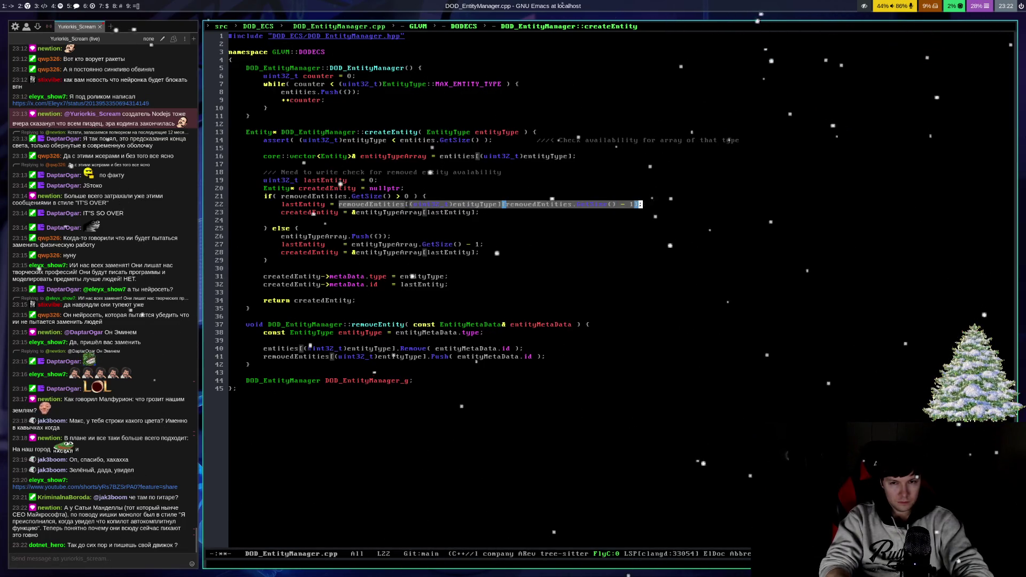
pyautogui.hotkey('alt', 'w')
pyautogui.press('Down')
pyautogui.press('Down')
pyautogui.hotkey('ctrl', 'y')
pyautogui.hotkey('ctrl', 'alt', 'b')
pyautogui.hotkey('ctrl', 'space')
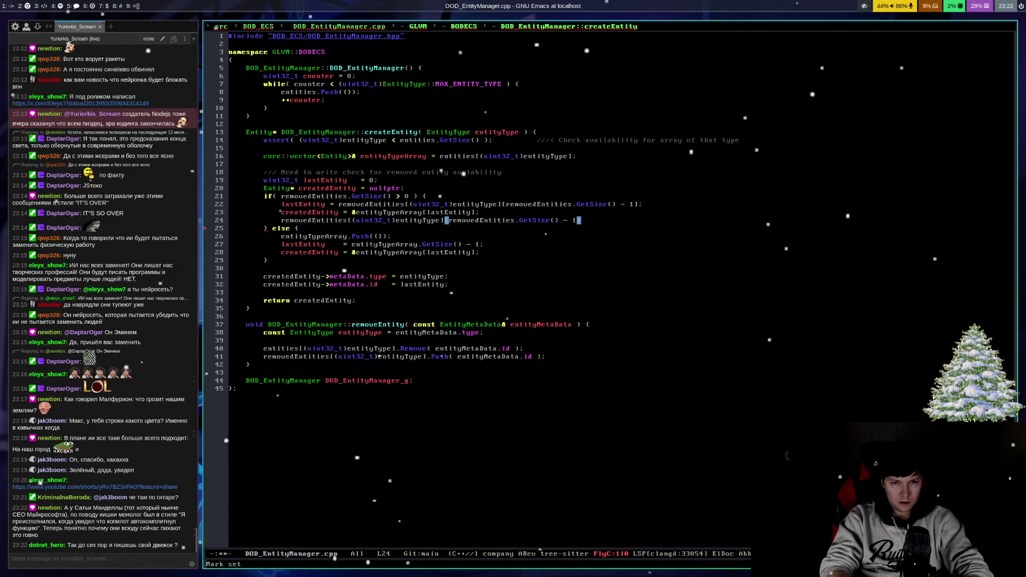
# Step: Rewrite line 24 as removedEntities[(uint32_t)entityType].Remove(removedEntities.GetSize() - 1); and save
pyautogui.hotkey('ctrl', 'alt', 'b')
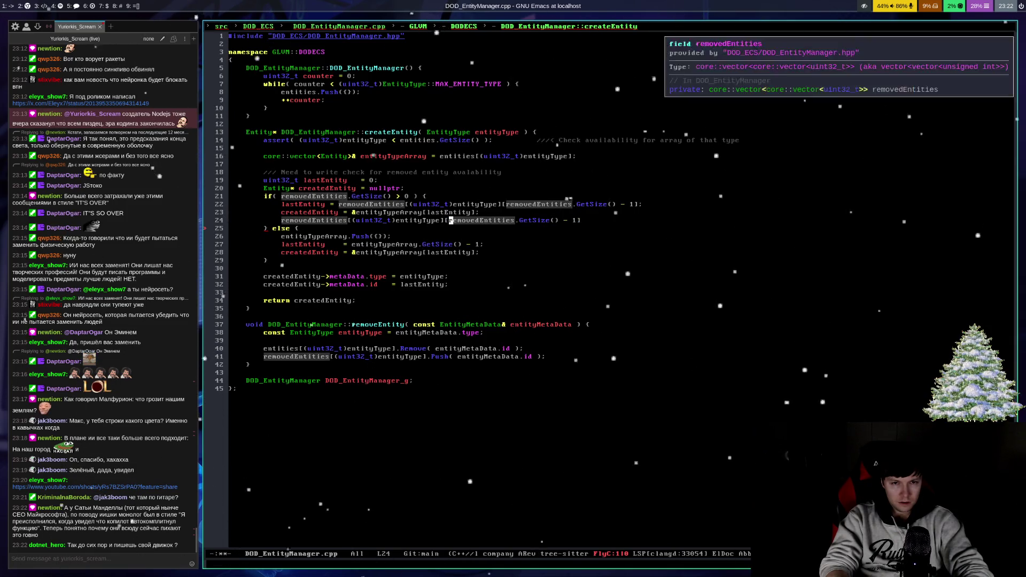
pyautogui.press('Delete')
pyautogui.write('.Re')
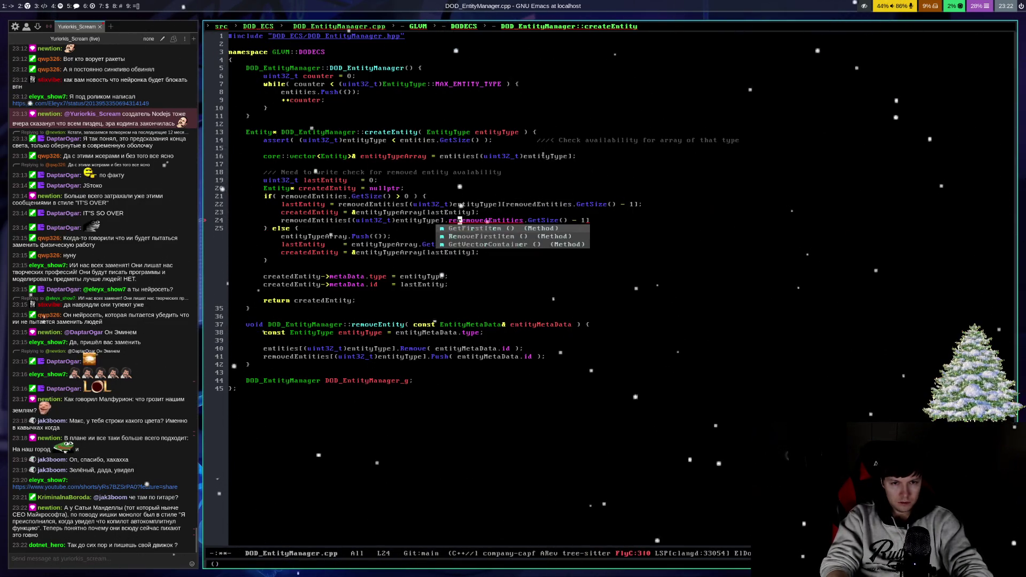
pyautogui.press('Down')
pyautogui.press('Return')
pyautogui.write('(')
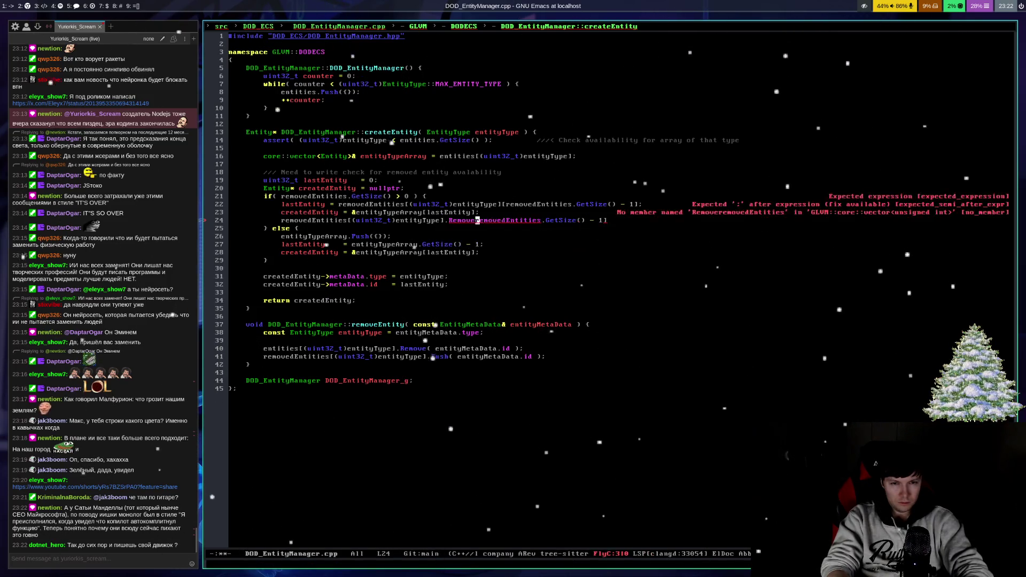
pyautogui.press('End')
pyautogui.press('BackSpace')
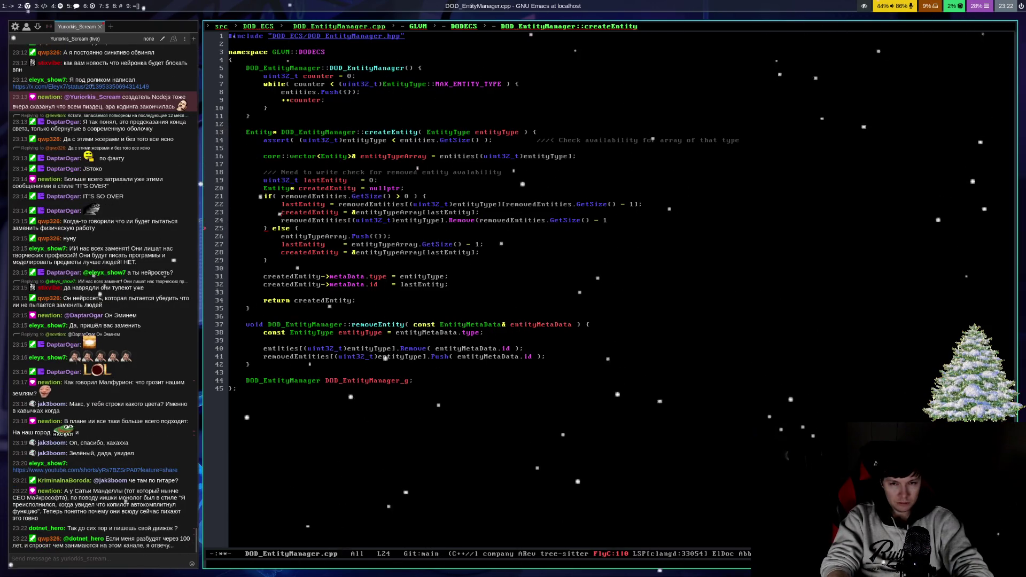
pyautogui.write(')')
pyautogui.hotkey('ctrl', 'x')
pyautogui.hotkey('ctrl', 's')
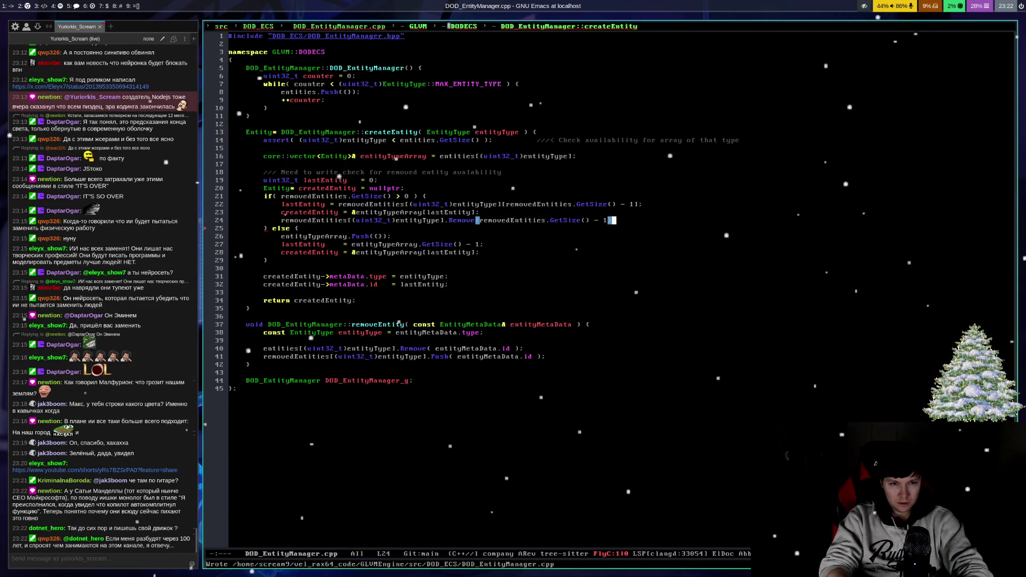
pyautogui.write(';')
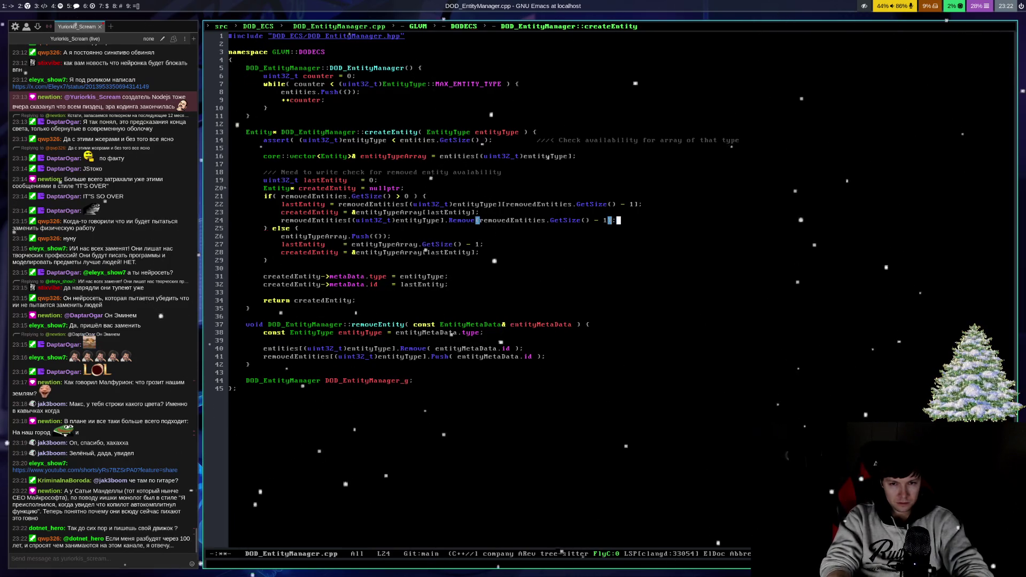
# Step: Save the file, then open the ~/vel_rax64_code/GLVMEngine folder in a terminal Emacs on workspace 2
pyautogui.hotkey('ctrl', 'x')
pyautogui.hotkey('ctrl', 's')
pyautogui.press('super+2')
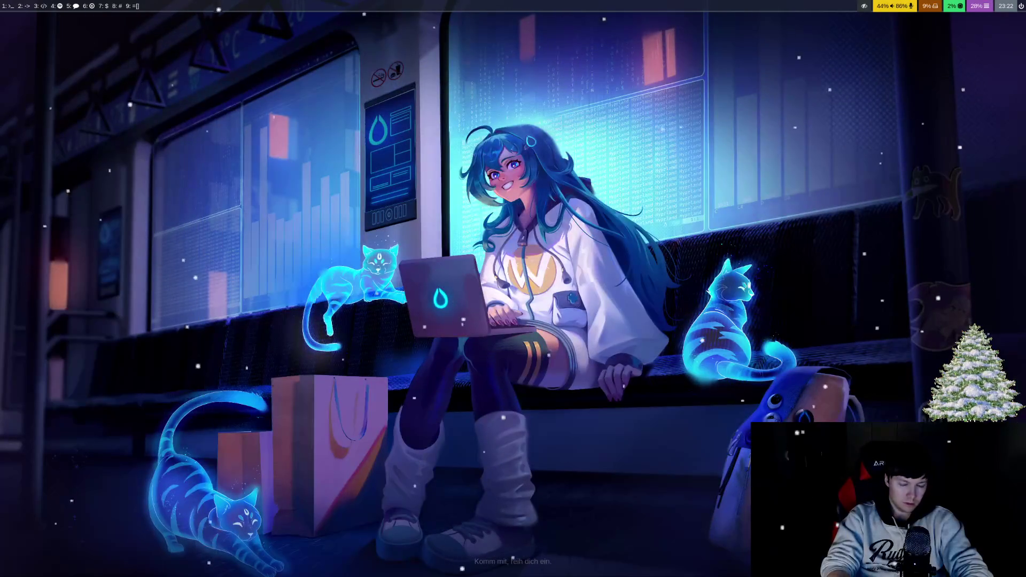
pyautogui.press('super+Return')
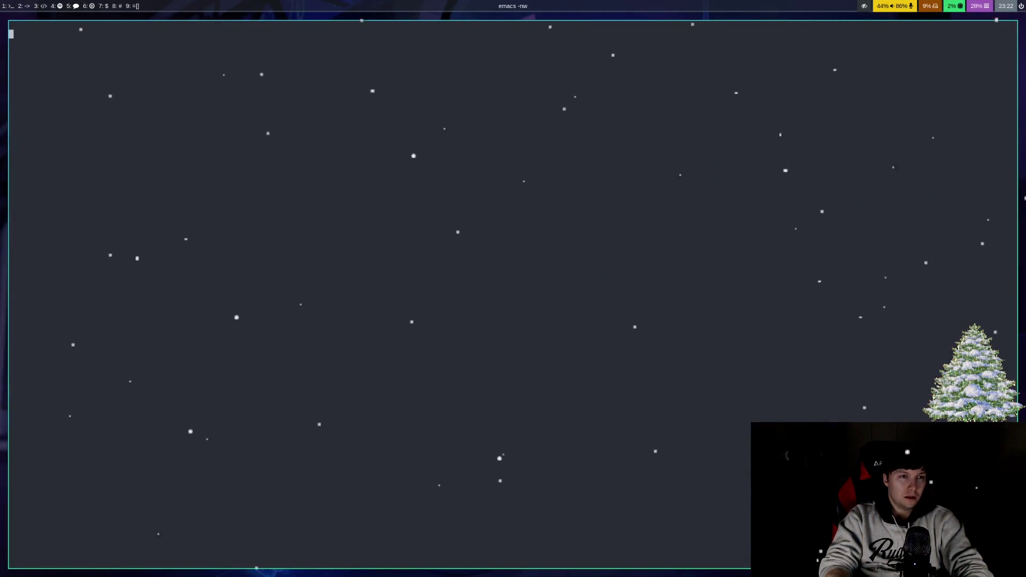
pyautogui.hotkey('ctrl', 'x')
pyautogui.hotkey('ctrl', 'f')
pyautogui.write('veGL')
pyautogui.press('Tab')
pyautogui.press('Return')
# Step: Start a clean build with make -f MakefileLin clean && bear -- make -j20 -f MakefileLin
pyautogui.hotkey('alt', 'x')
pyautogui.write('compile')
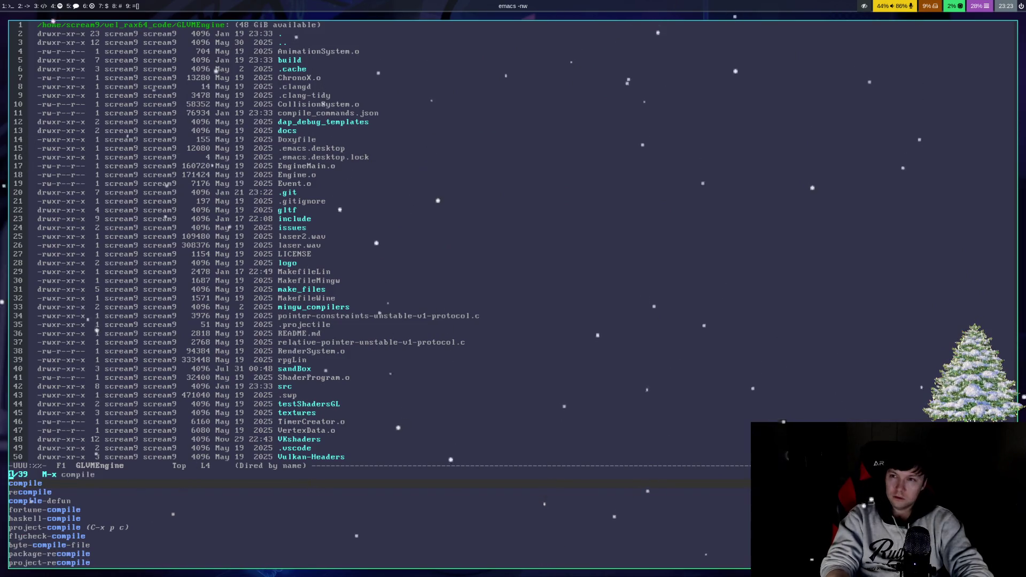
pyautogui.press('Return')
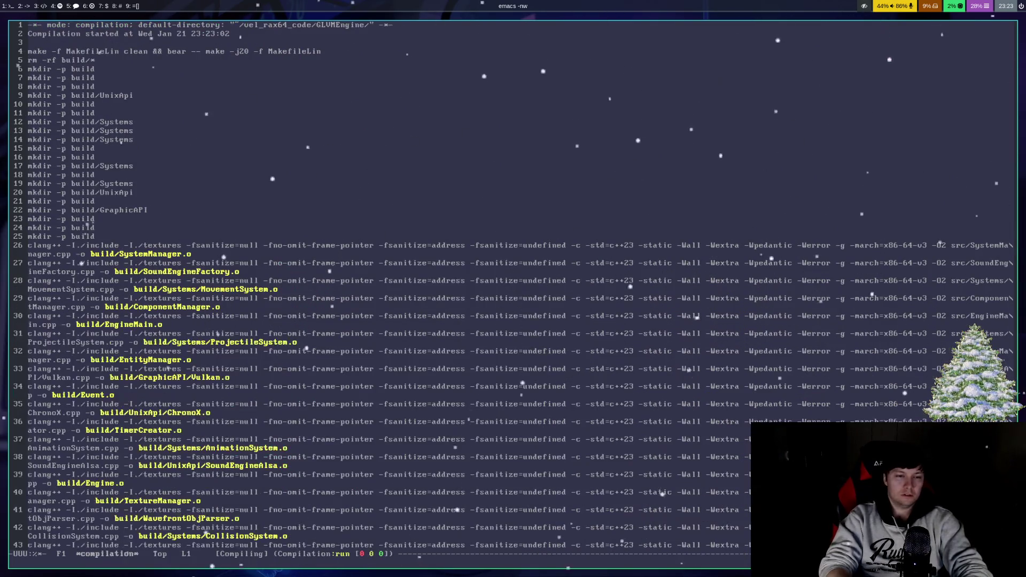
pyautogui.press('super+2')
# Step: In a new terminal, jump to the GLVMEngine folder with z and check the editor
pyautogui.press('super+Return')
pyautogui.write('z g')
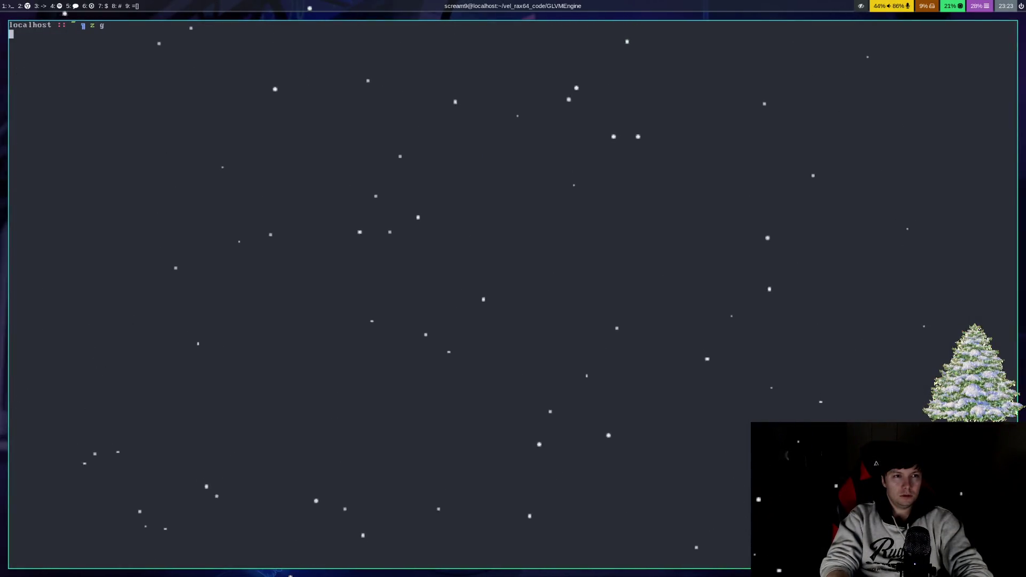
pyautogui.press('Return')
pyautogui.write('e')
pyautogui.press('Return')
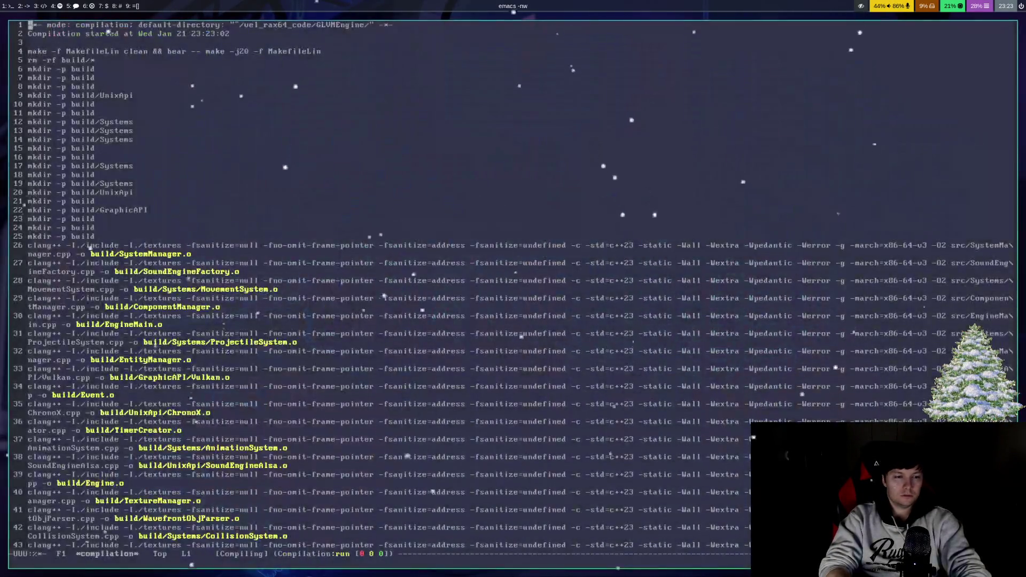
pyautogui.hotkey('ctrl', 'x')
pyautogui.hotkey('ctrl', 'c')
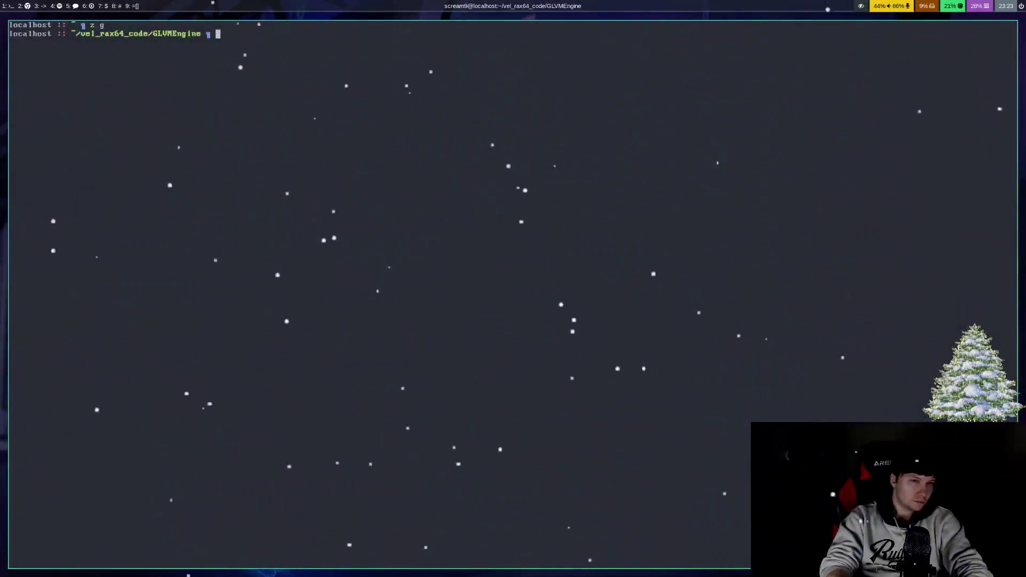
# Step: Run ./linGame from the build folder, review the DamageSystem.cpp:46:24 error and leak report
pyautogui.write('./linGame')
pyautogui.press('Return')
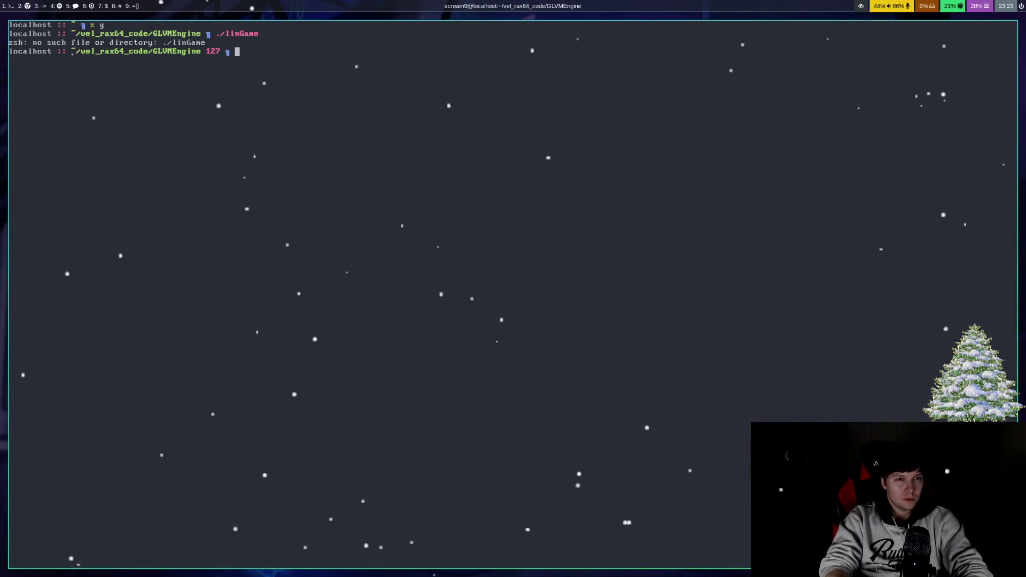
pyautogui.write('ls')
pyautogui.press('Return')
pyautogui.write('cd b')
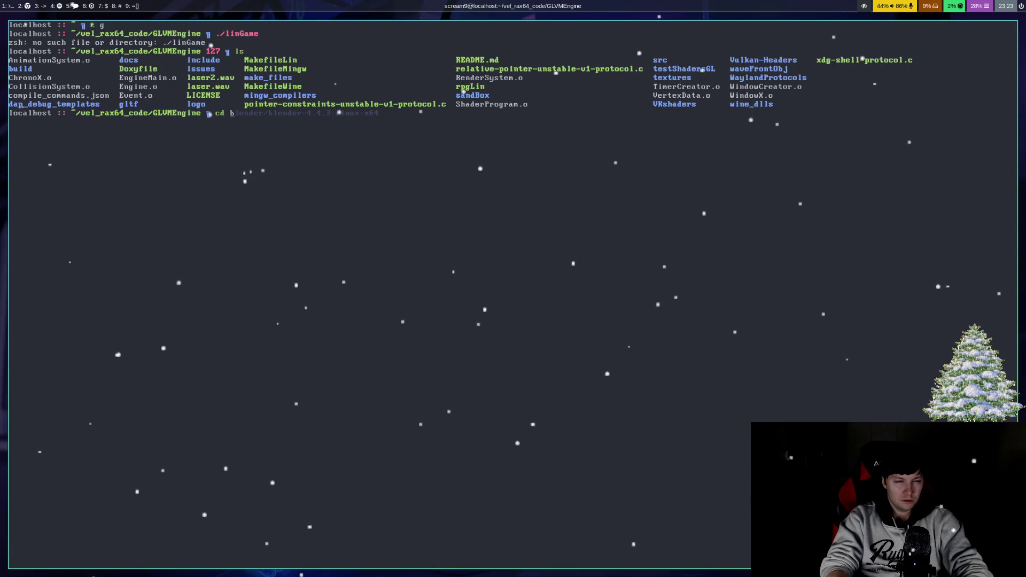
pyautogui.write('uild')
pyautogui.press('Return')
pyautogui.write('./lin')
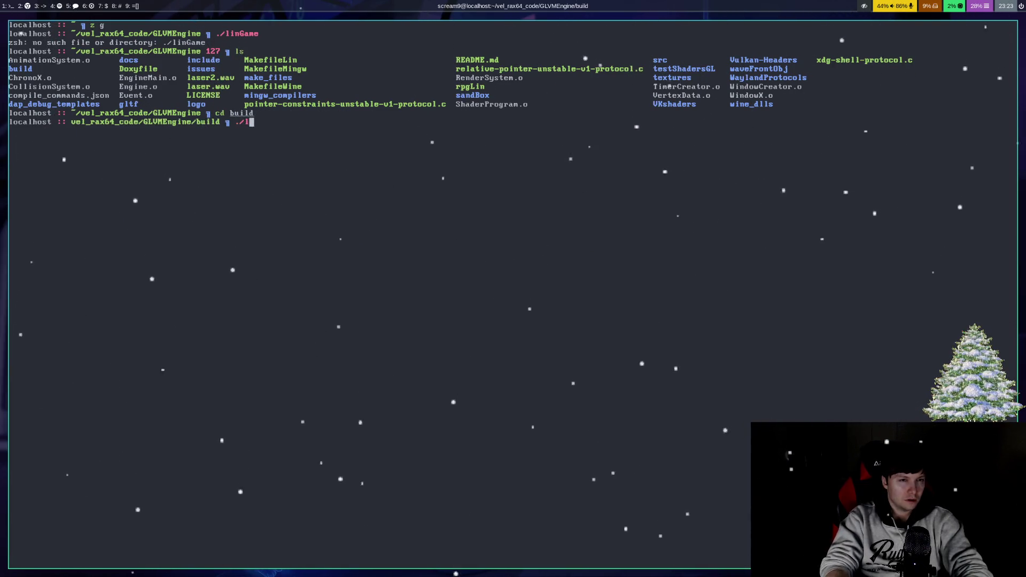
pyautogui.press('Return')
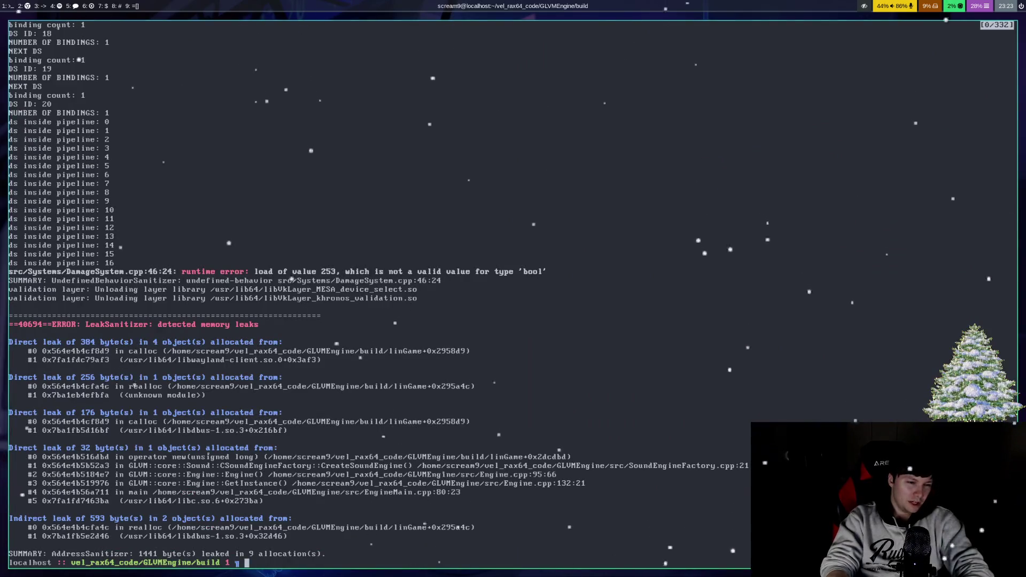
pyautogui.scroll(20, 375, 294)
pyautogui.scroll(10, 374, 294)
pyautogui.press('q')
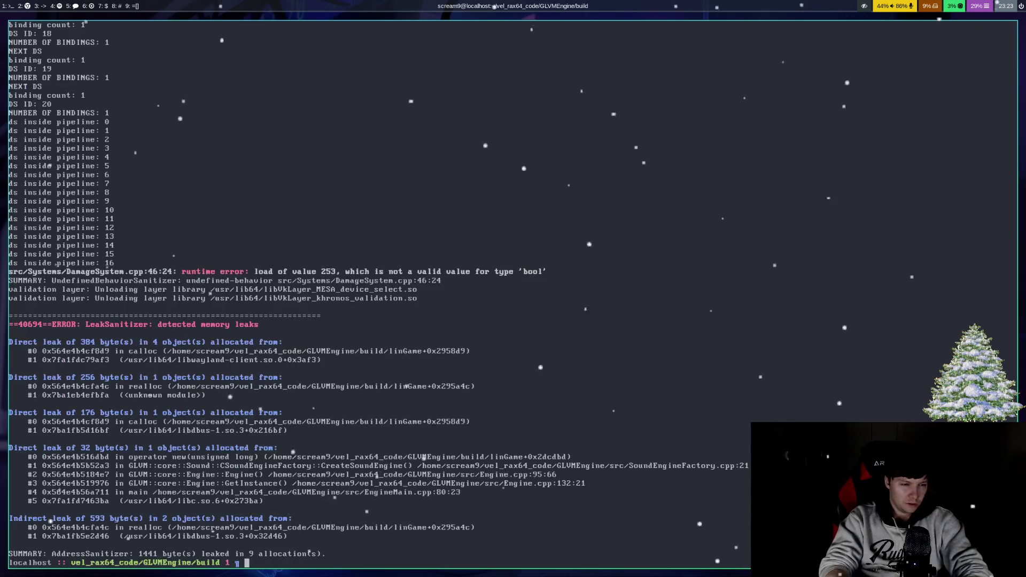
pyautogui.press('super+3')
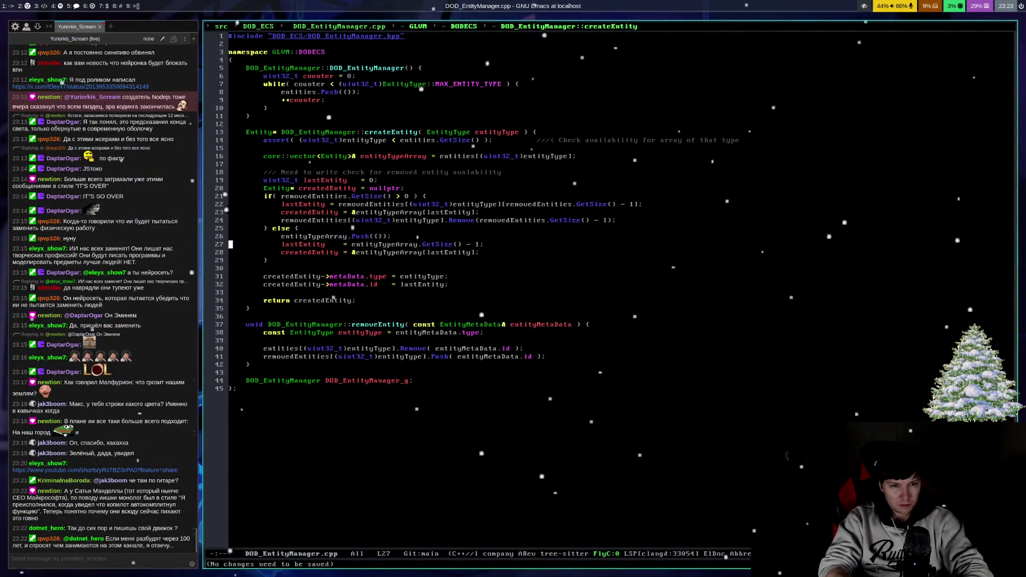
# Step: Delete the removed-entity availability comment line in createEntity and save DOD_EntityManager.cpp
pyautogui.click(231, 252)
pyautogui.click(231, 245)
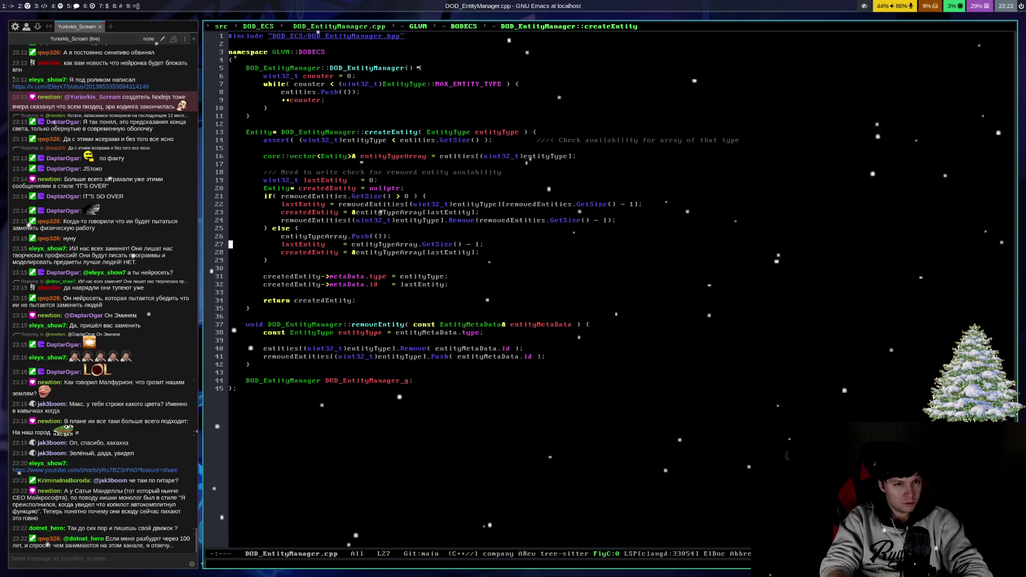
pyautogui.hotkey('ctrl', 'k')
pyautogui.hotkey('ctrl', 'k')
pyautogui.press('Down')
pyautogui.hotkey('ctrl', 'x')
pyautogui.hotkey('ctrl', 's')
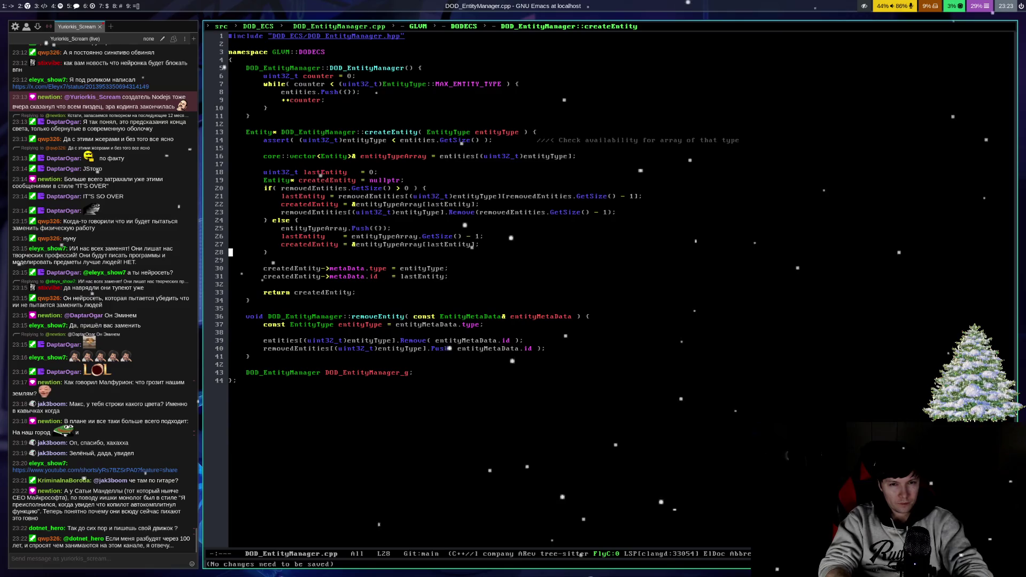
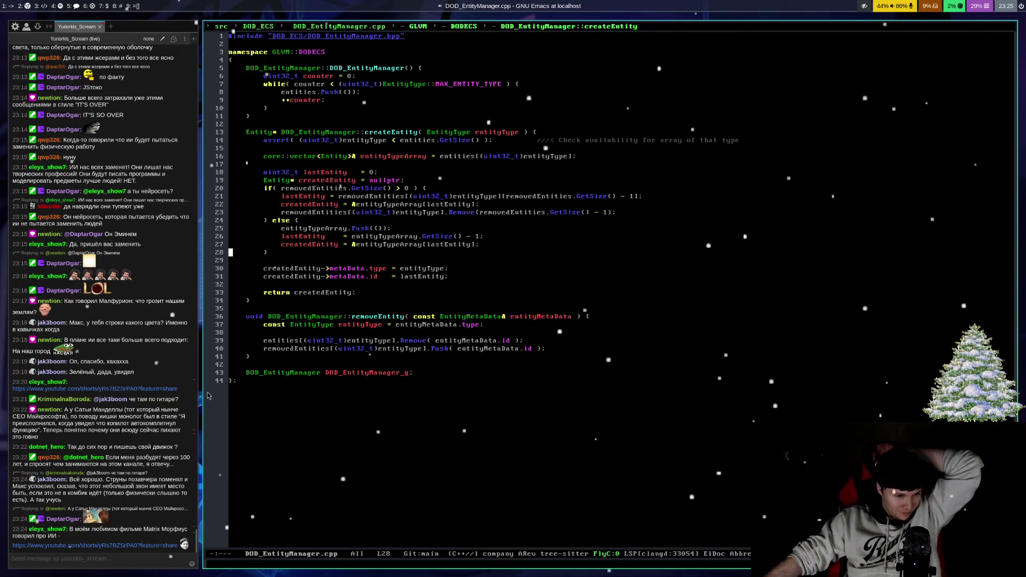
# Step: Open the YouTube Short about Morpheus and AI that was shared in the stream chat
pyautogui.click(142, 551)
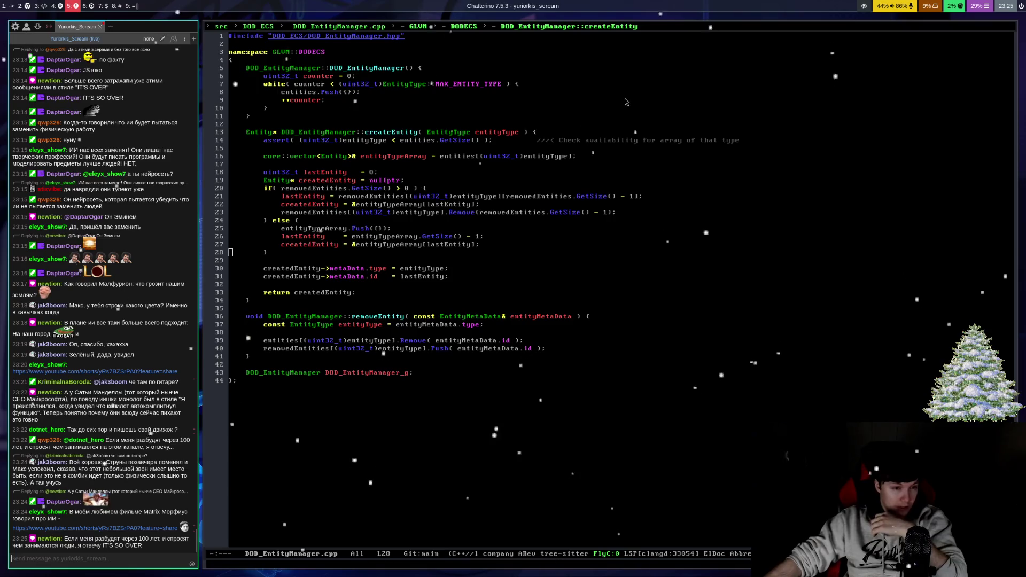
pyautogui.click(73, 8)
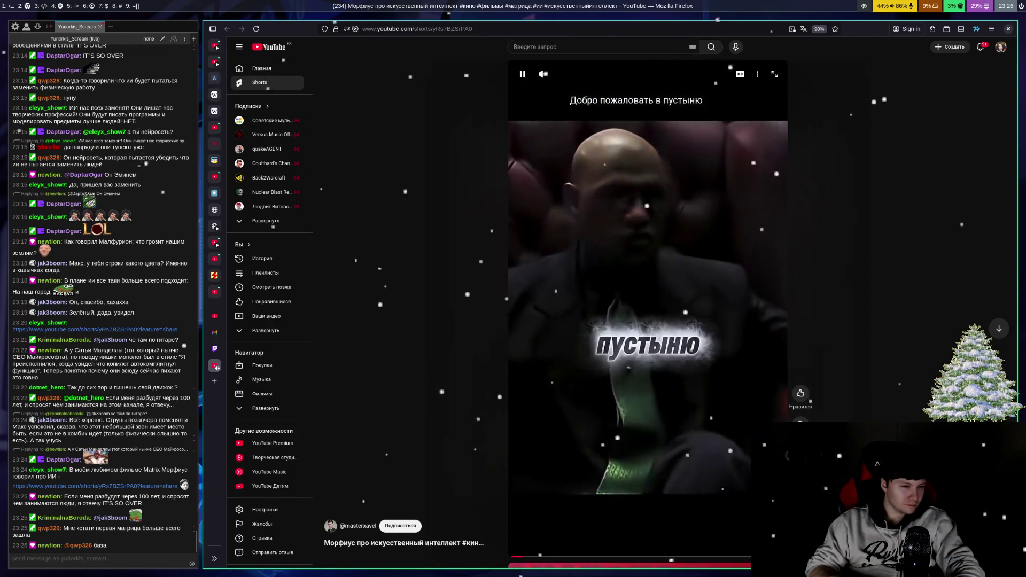
# Step: Switch from the YouTube Short back to the Twitch channel tab
pyautogui.hotkey('ctrl', 'Tab')
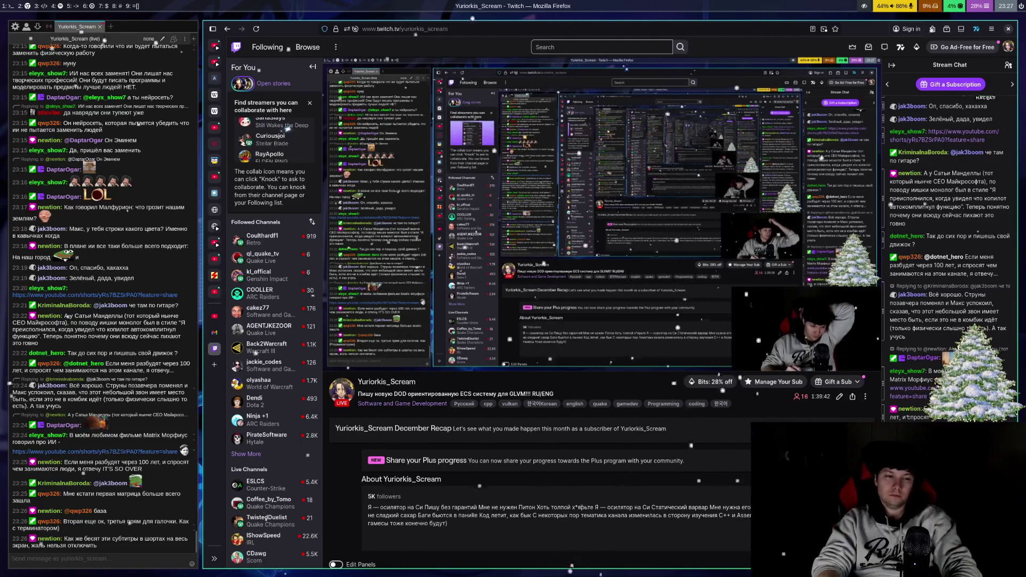
# Step: Return to the Emacs workspace and save DOD_EntityManager.cpp
pyautogui.press('super+1')
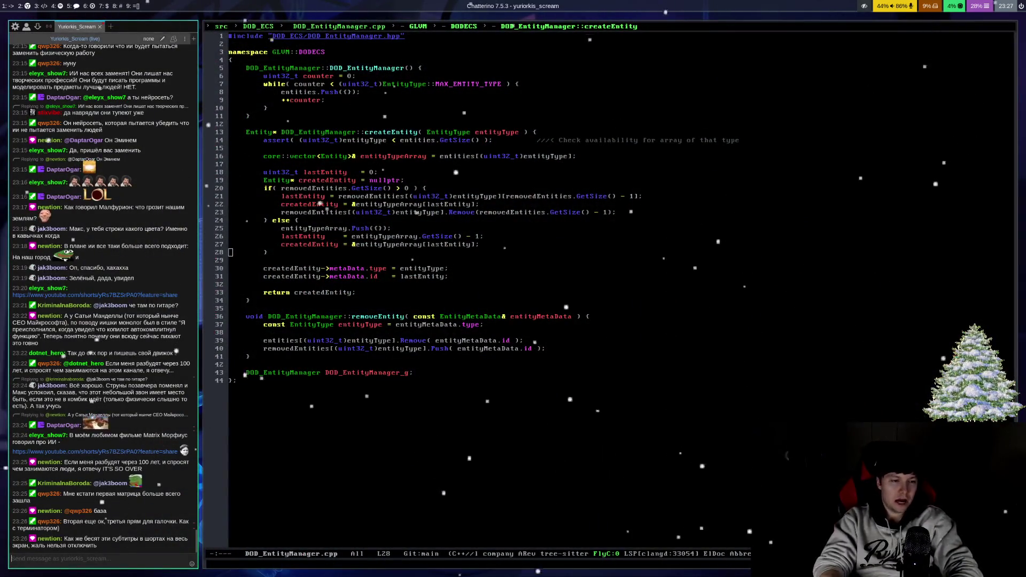
pyautogui.press('super+Right')
pyautogui.hotkey('ctrl', 'x')
pyautogui.hotkey('ctrl', 's')
# Step: Pad line 21's lastEntity so its '=' aligns with createdEntity, save, then go to OBS
pyautogui.press('Up')
pyautogui.press('Up')
pyautogui.press('Up')
pyautogui.press('Up')
pyautogui.press('Up')
pyautogui.press('Up')
pyautogui.hotkey('alt', 'f')
pyautogui.hotkey('alt', 'f')
pyautogui.hotkey('alt', 'f')
pyautogui.click(327, 196)
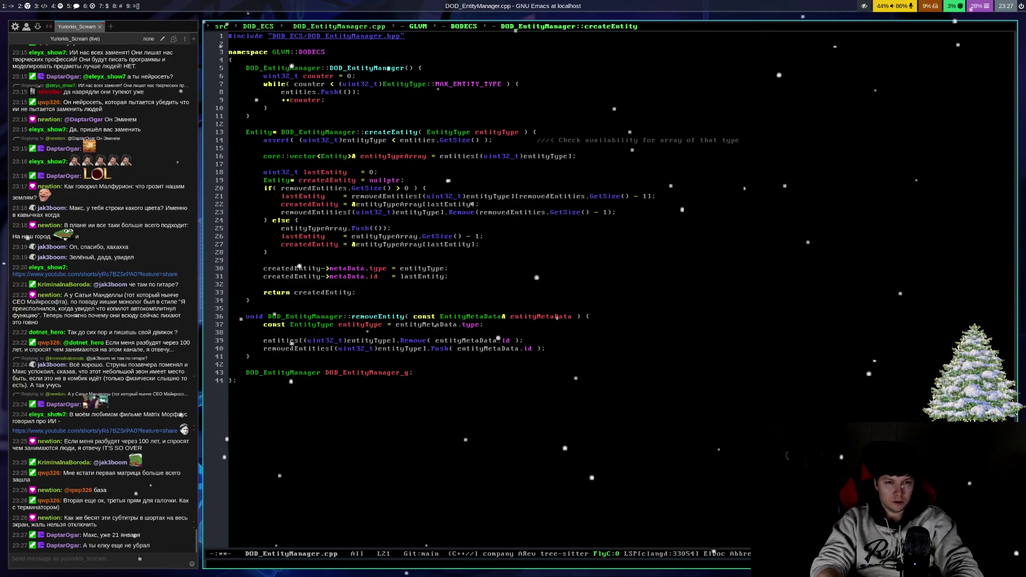
pyautogui.press('Down')
pyautogui.press('Home')
pyautogui.hotkey('ctrl', 'x')
pyautogui.hotkey('ctrl', 's')
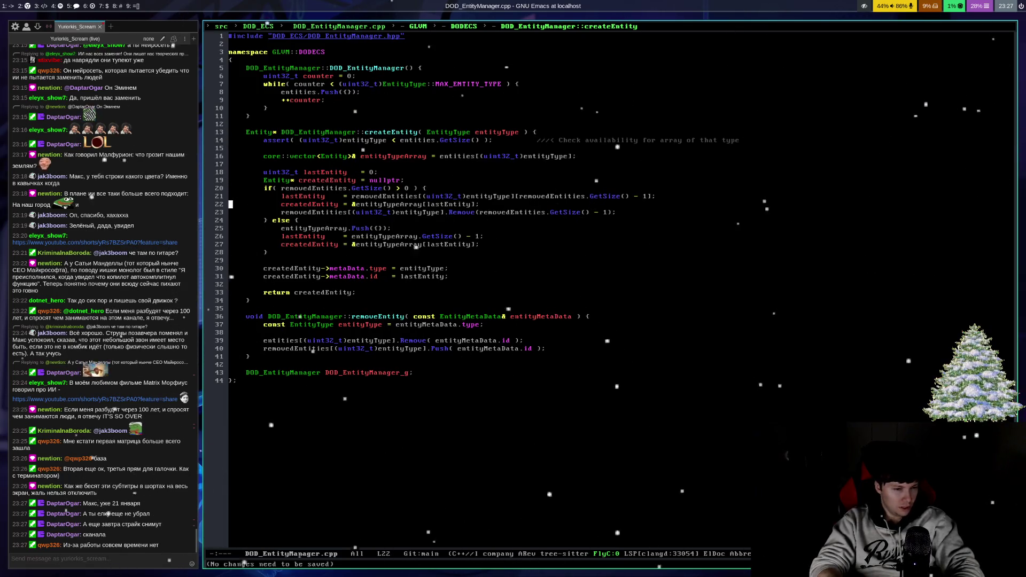
pyautogui.press('super+2')
pyautogui.press('super+6')
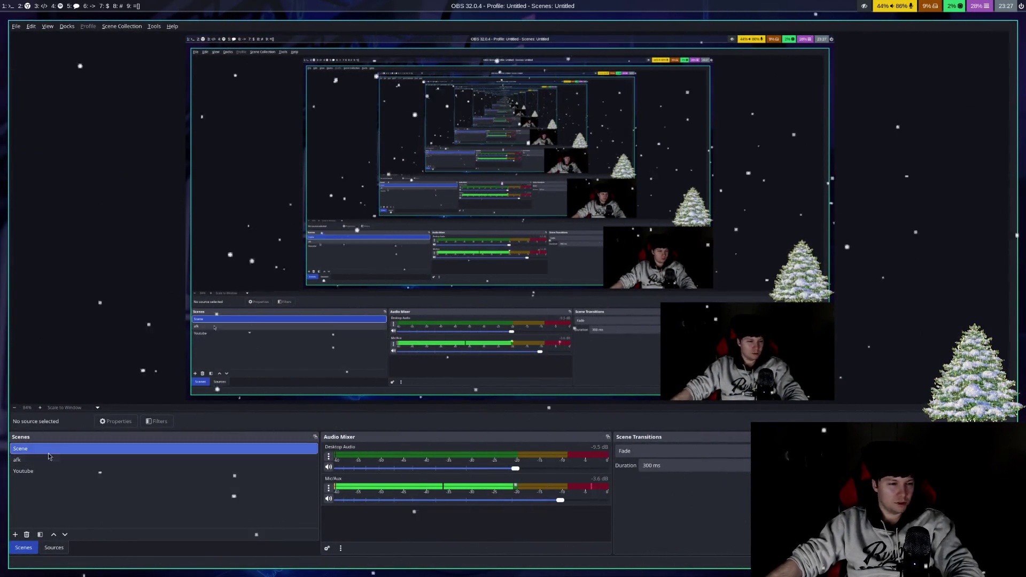
# Step: Hide the SnowTree source so the Christmas tree leaves the stream preview, then return to Firefox
pyautogui.click(54, 548)
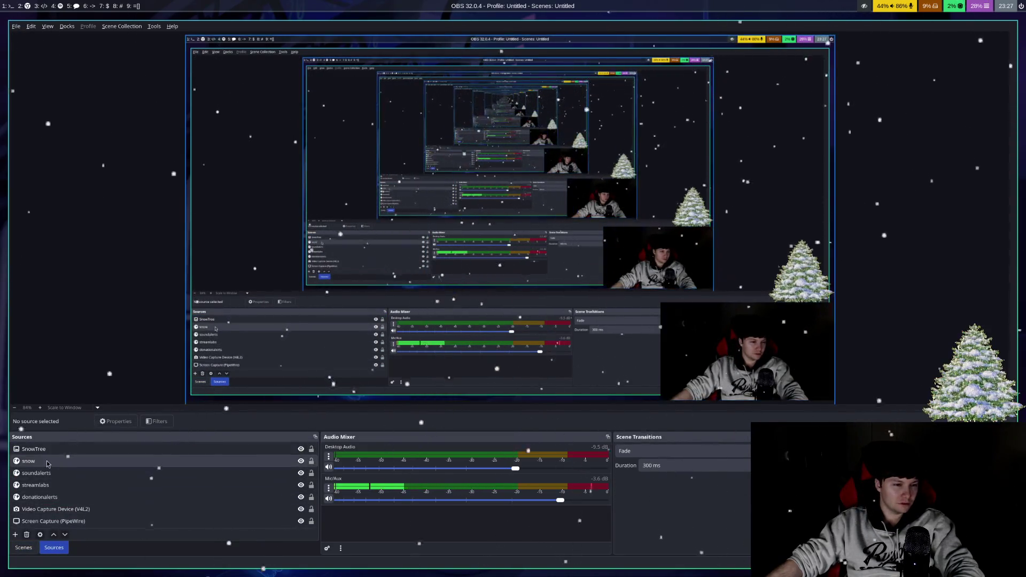
pyautogui.click(161, 449)
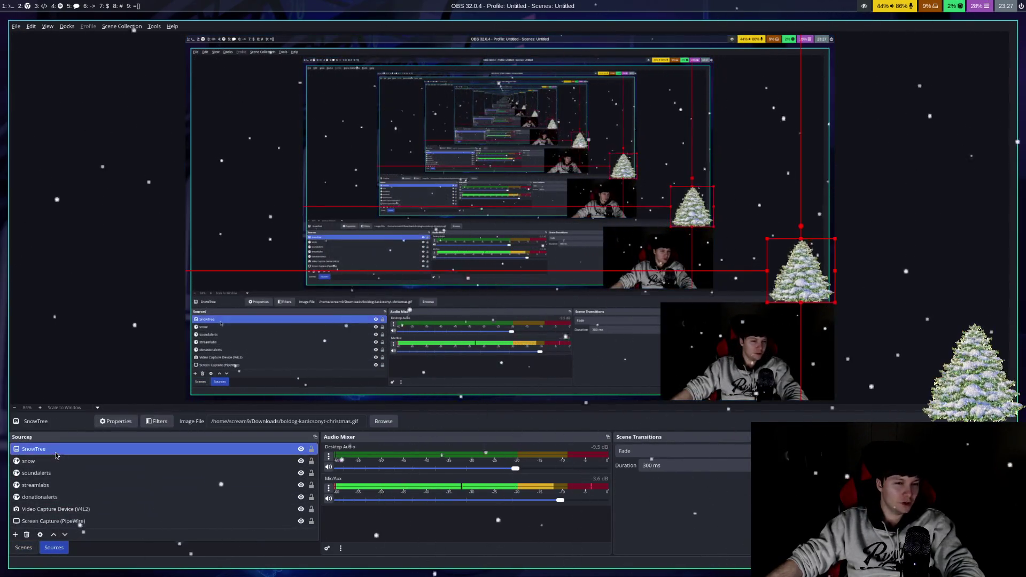
pyautogui.click(301, 450)
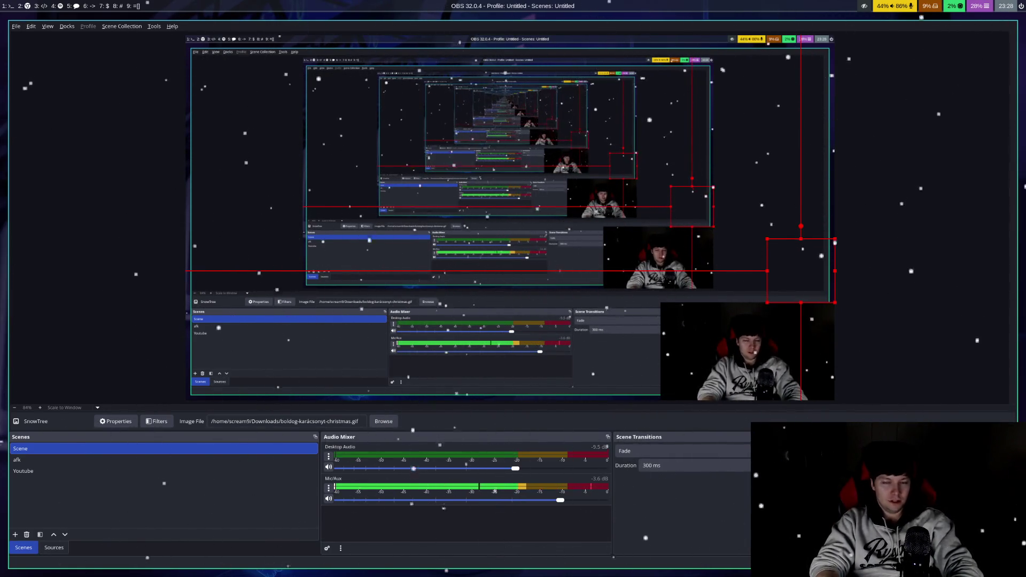
pyautogui.press('super+2')
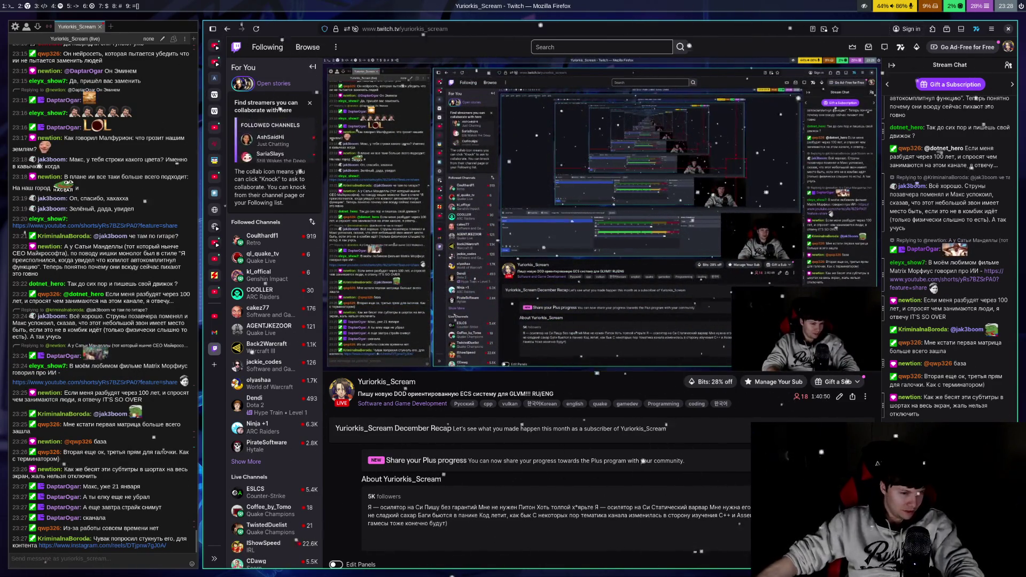
# Step: Open the 'Ryan Garcia body shot ends bad' Instagram reel from chat, play it, and pause partway
pyautogui.click(109, 544)
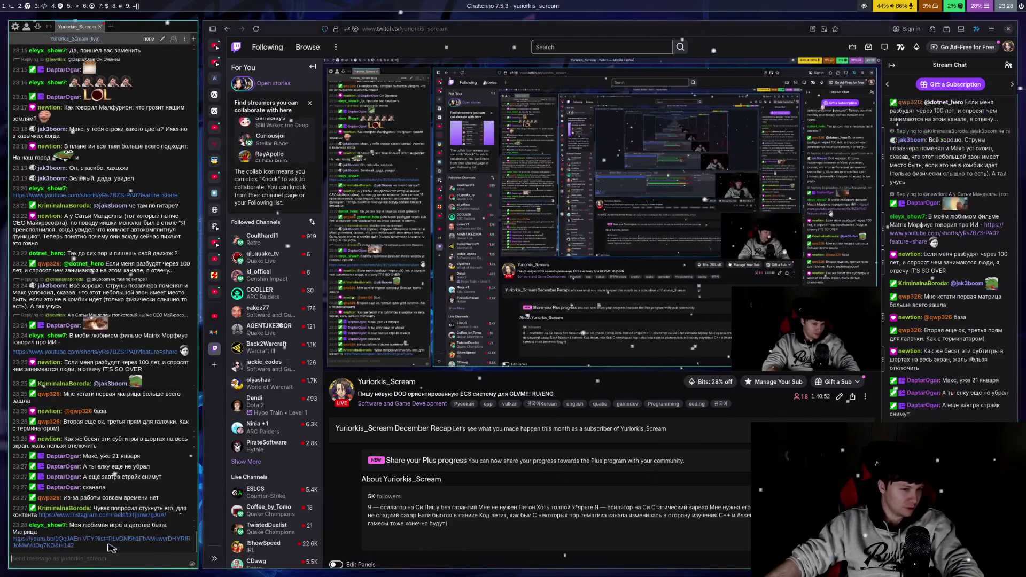
pyautogui.click(115, 515)
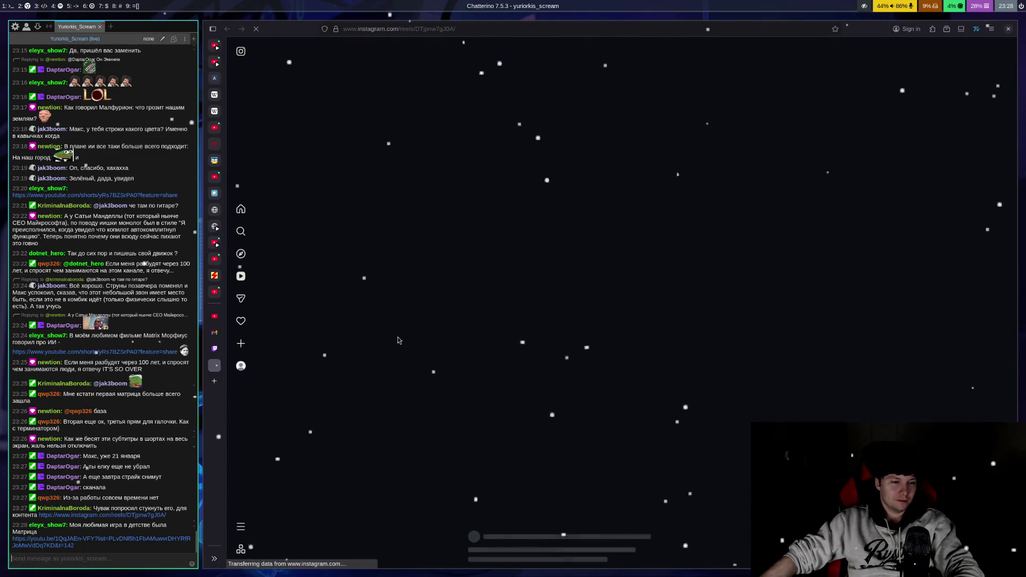
pyautogui.click(556, 269)
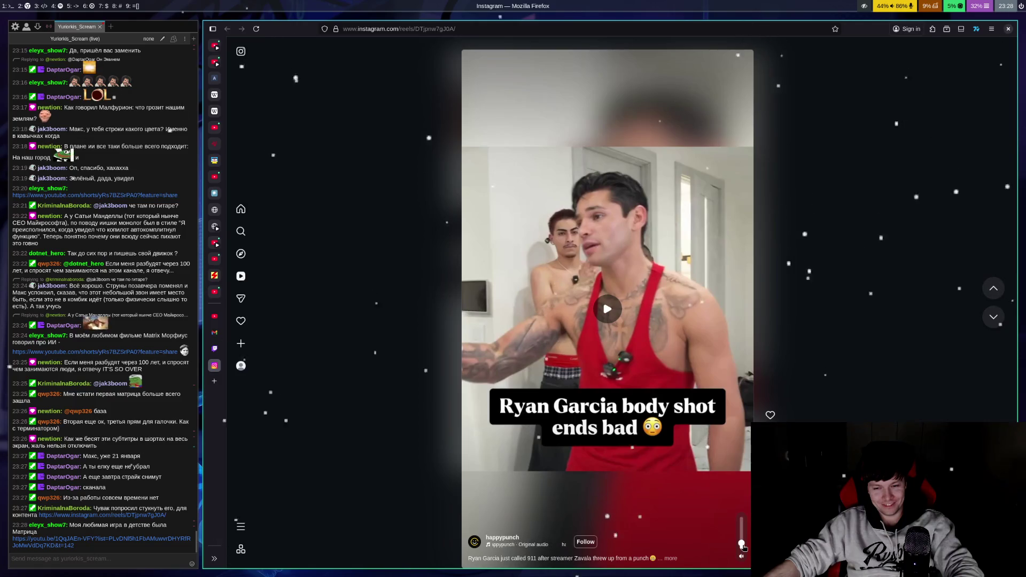
pyautogui.click(619, 248)
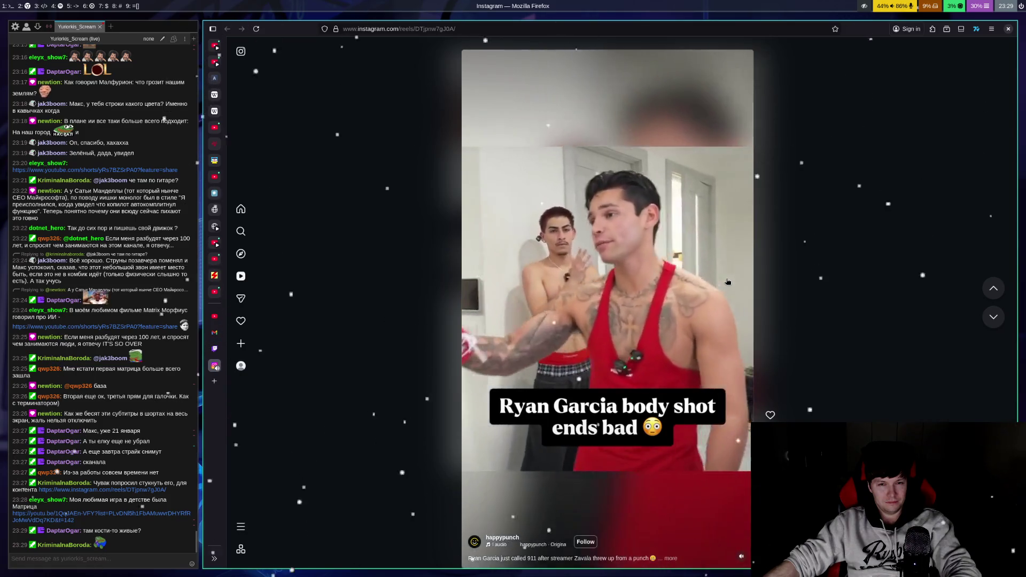
pyautogui.click(728, 282)
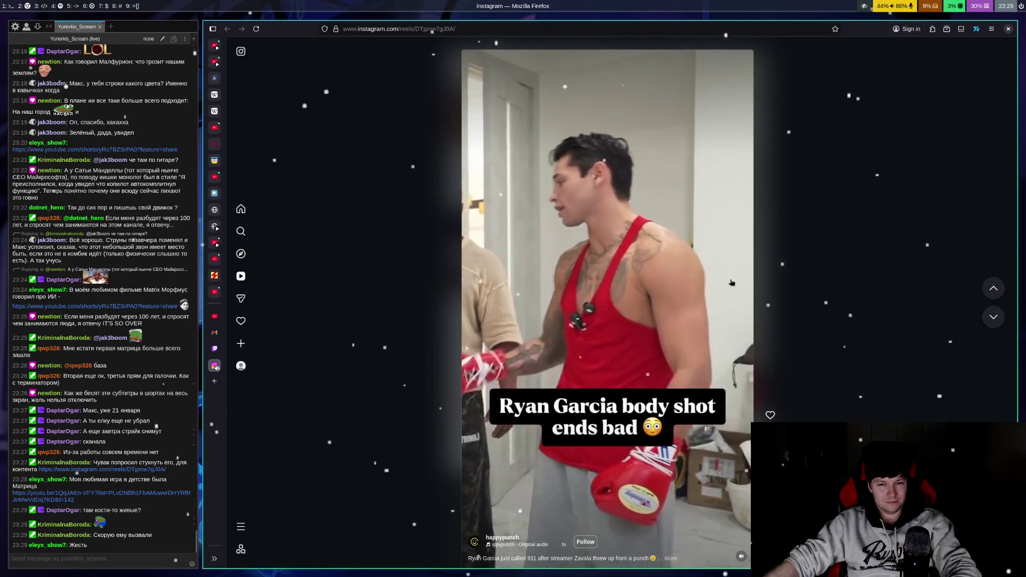
# Step: Watch the Garcia reel past the body shot, pause it, and return to the Twitch tab
pyautogui.click(740, 274)
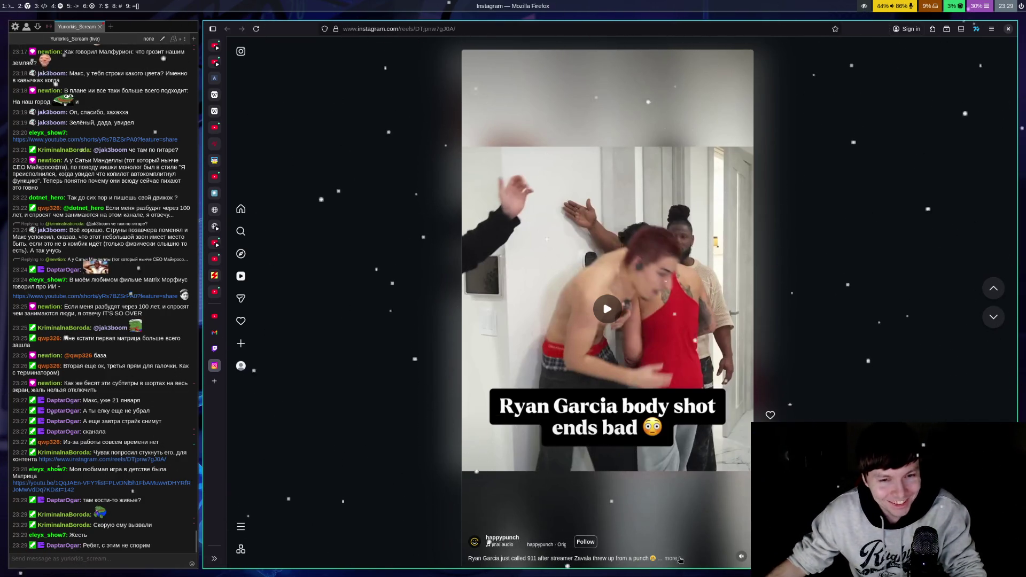
pyautogui.click(640, 312)
pyautogui.click(620, 267)
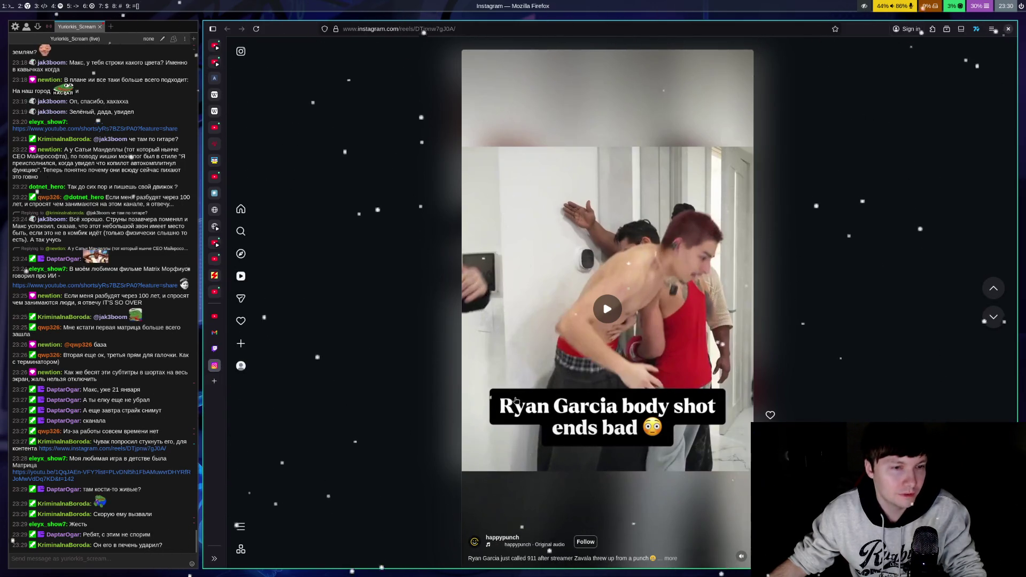
pyautogui.hotkey('ctrl', 'pageup')
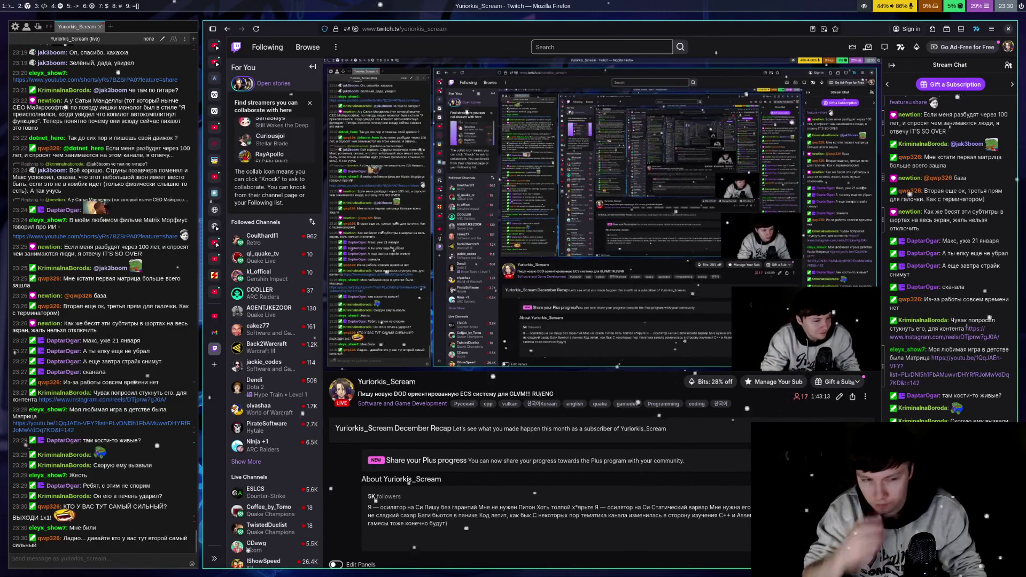
pyautogui.press('super+3')
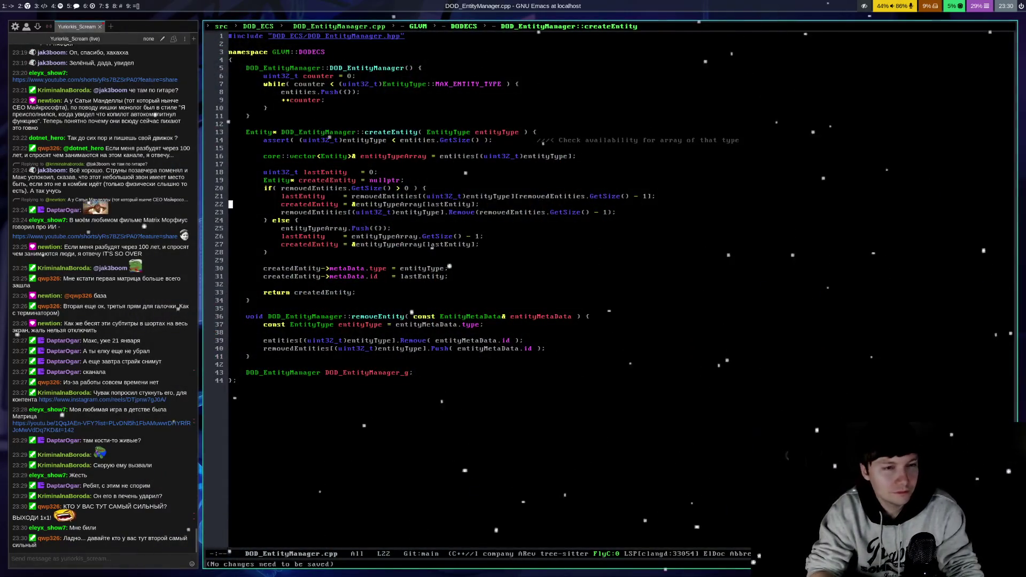
pyautogui.press('super+5')
pyautogui.press('super+6')
pyautogui.press('super+2')
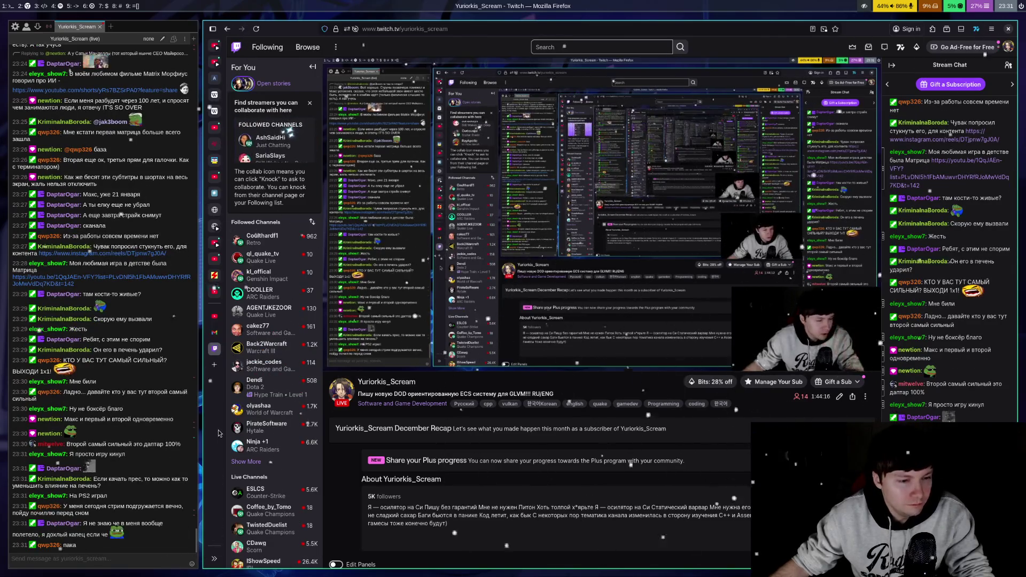
# Step: Pause the Top Rank lightweight fight video and switch to the 'From Zero to Geo 1.2' vector-length tab
pyautogui.click(216, 266)
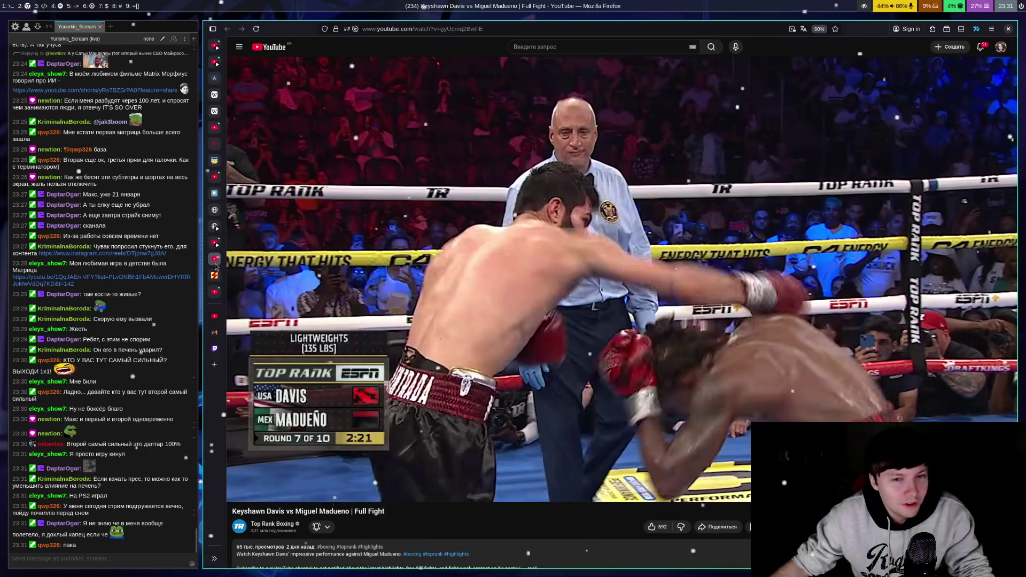
pyautogui.click(217, 303)
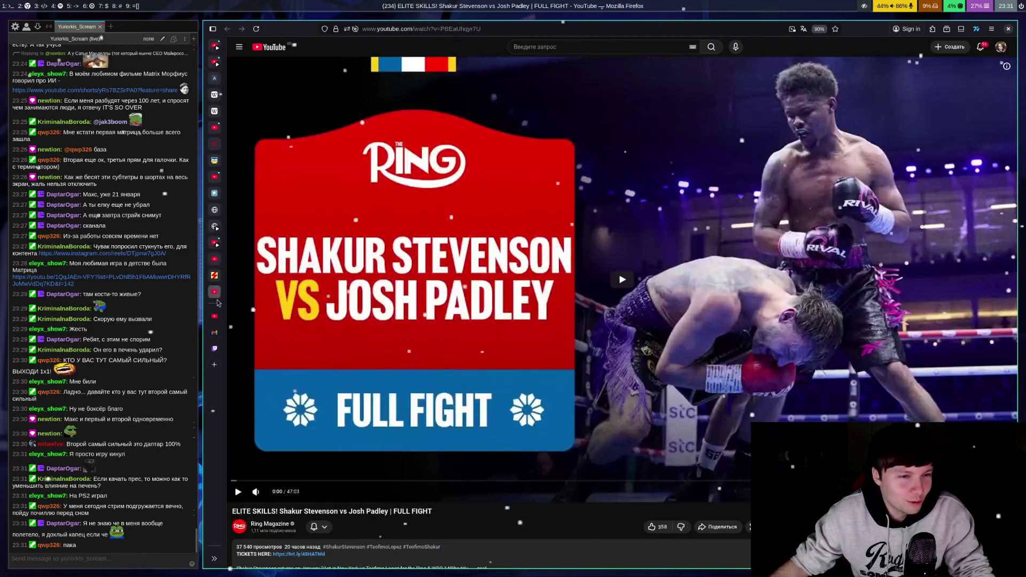
pyautogui.click(213, 267)
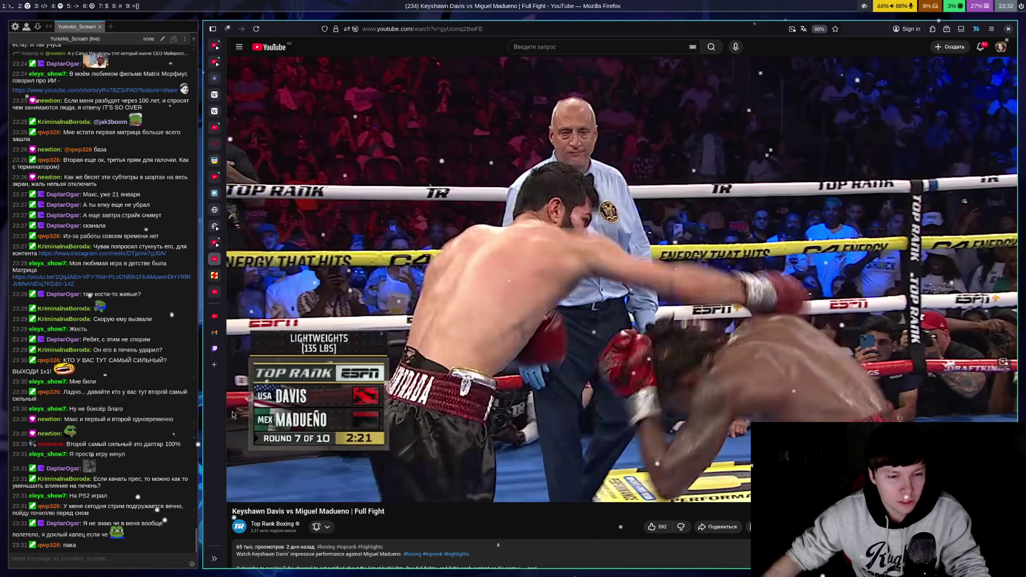
pyautogui.click(319, 420)
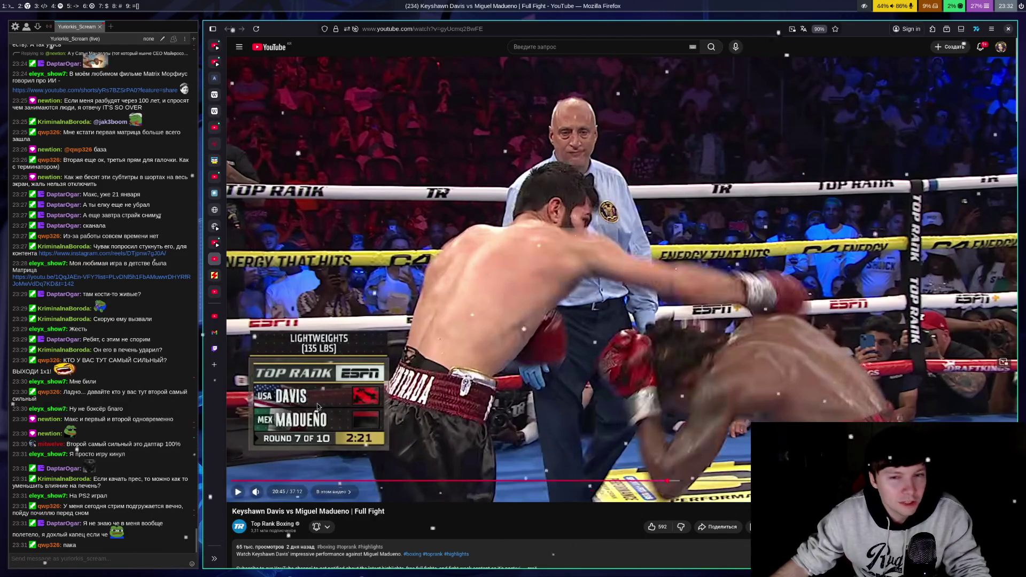
pyautogui.click(216, 243)
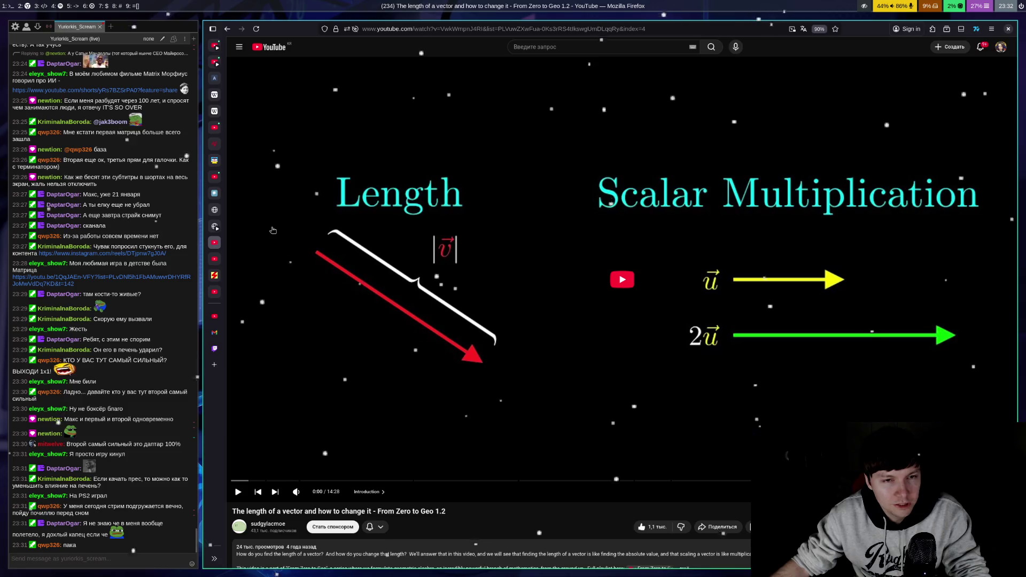
# Step: Set the vector-length video's quality to 1080p60, then open the chat's Path of Neo link
pyautogui.click(472, 338)
pyautogui.click(472, 338)
pyautogui.click(962, 491)
pyautogui.click(952, 415)
pyautogui.click(948, 385)
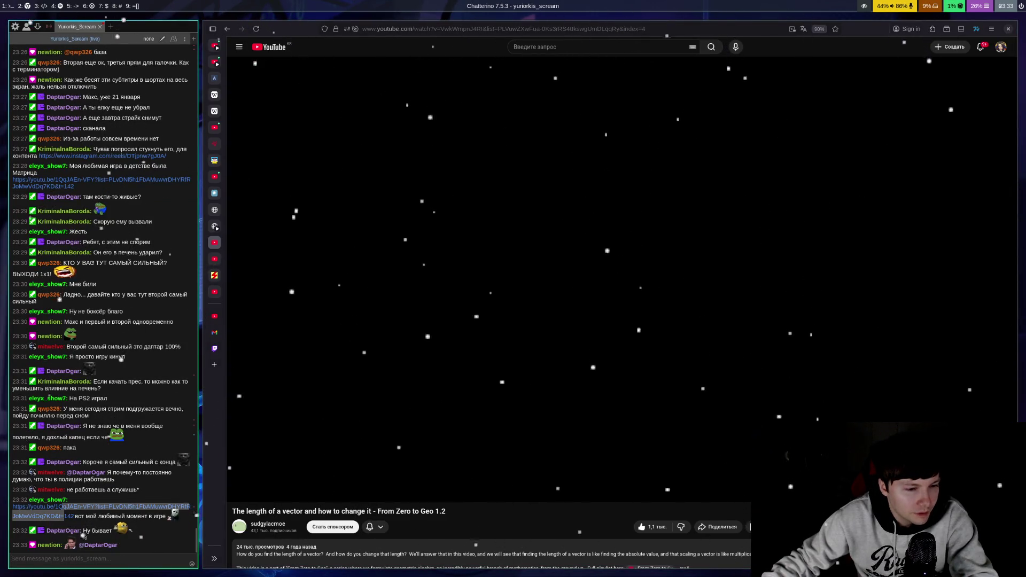
pyautogui.click(48, 516)
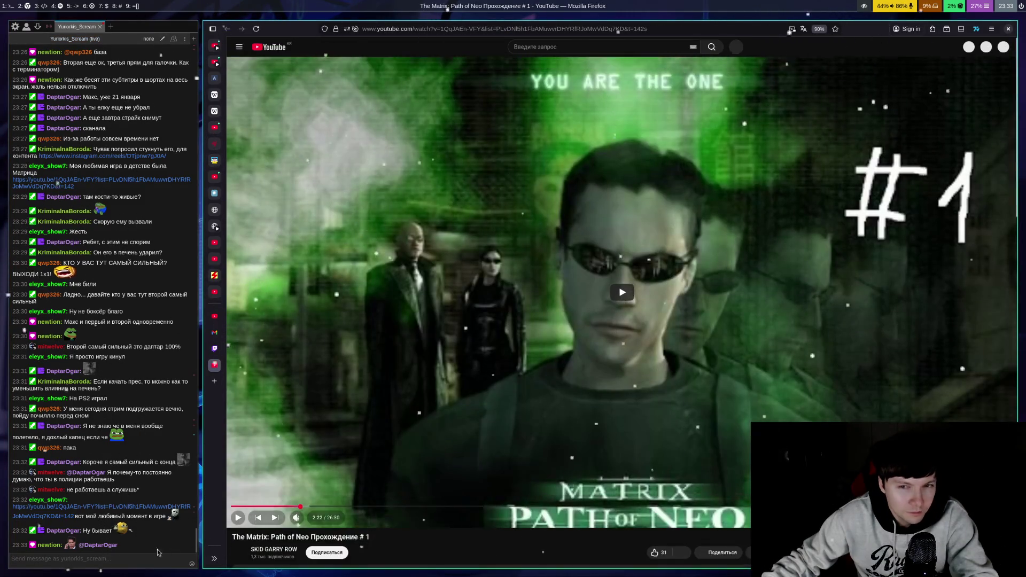
# Step: Play the Path of Neo walkthrough from the chat link and pause it at 3:39
pyautogui.click(164, 545)
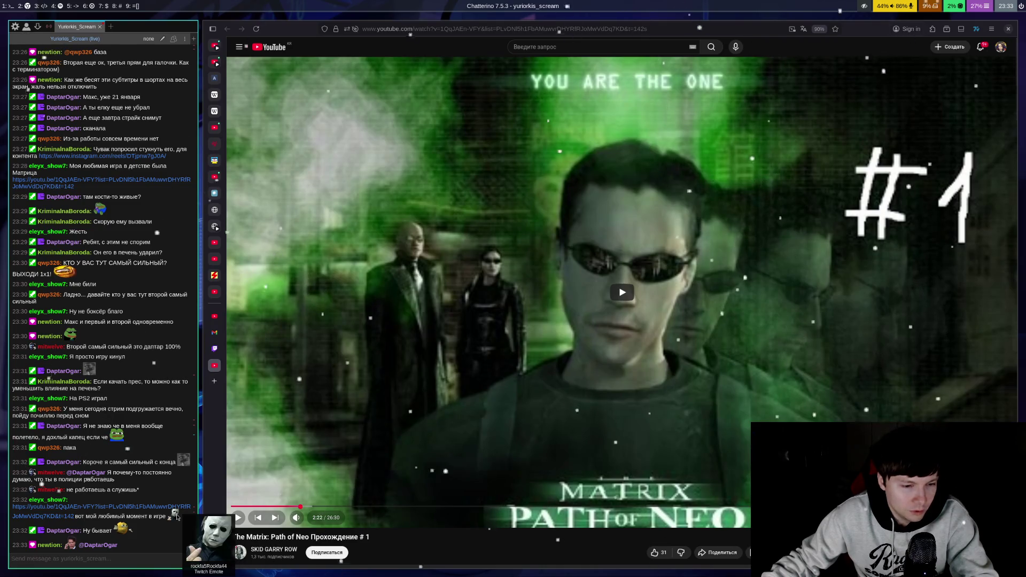
pyautogui.click(616, 352)
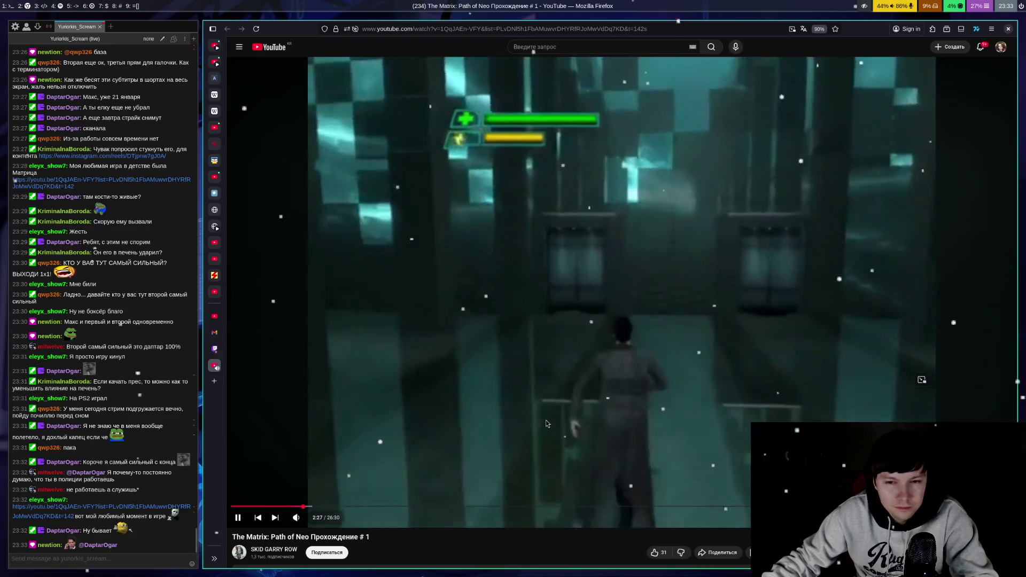
pyautogui.click(551, 415)
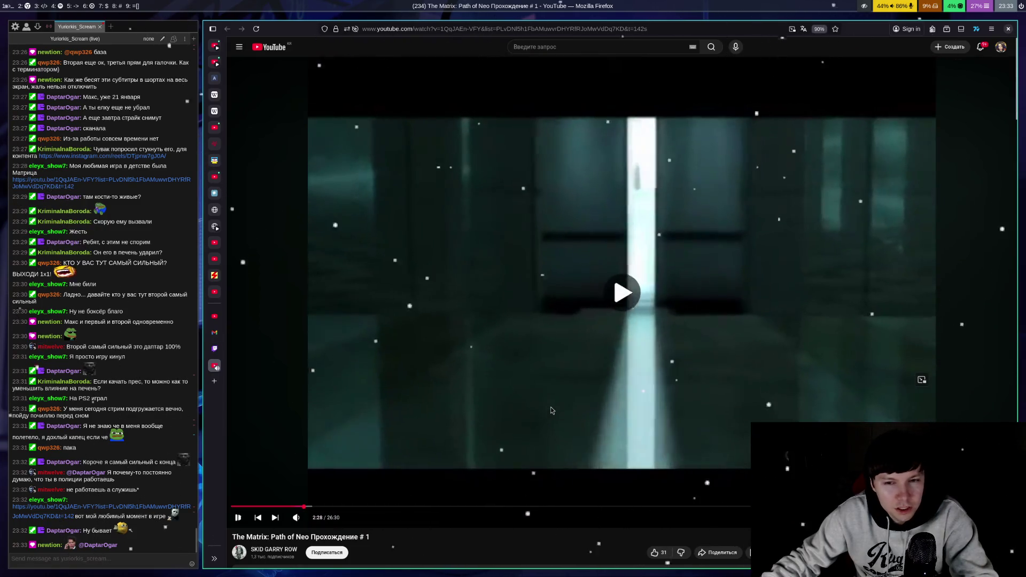
pyautogui.click(552, 410)
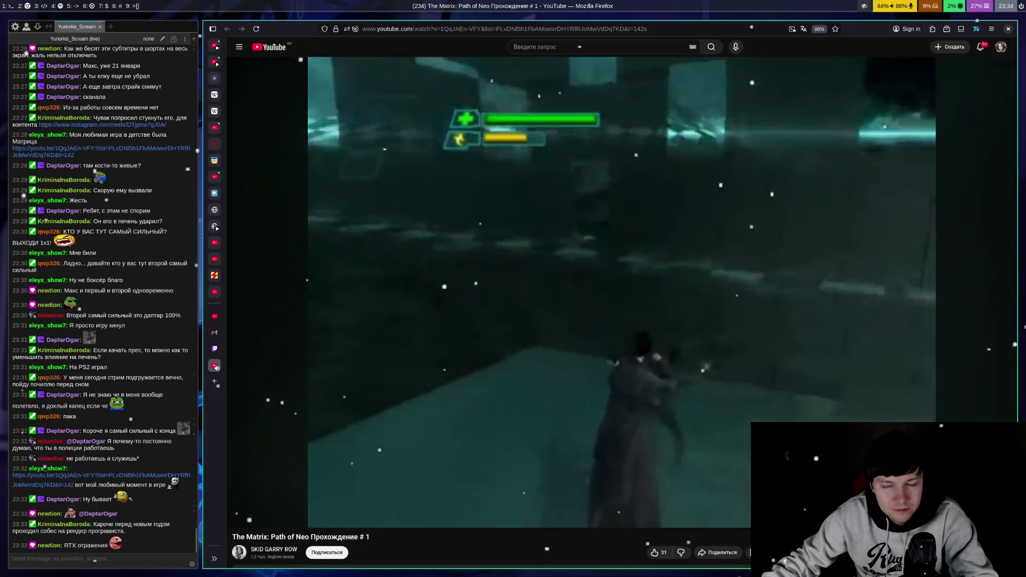
pyautogui.moveTo(759, 331)
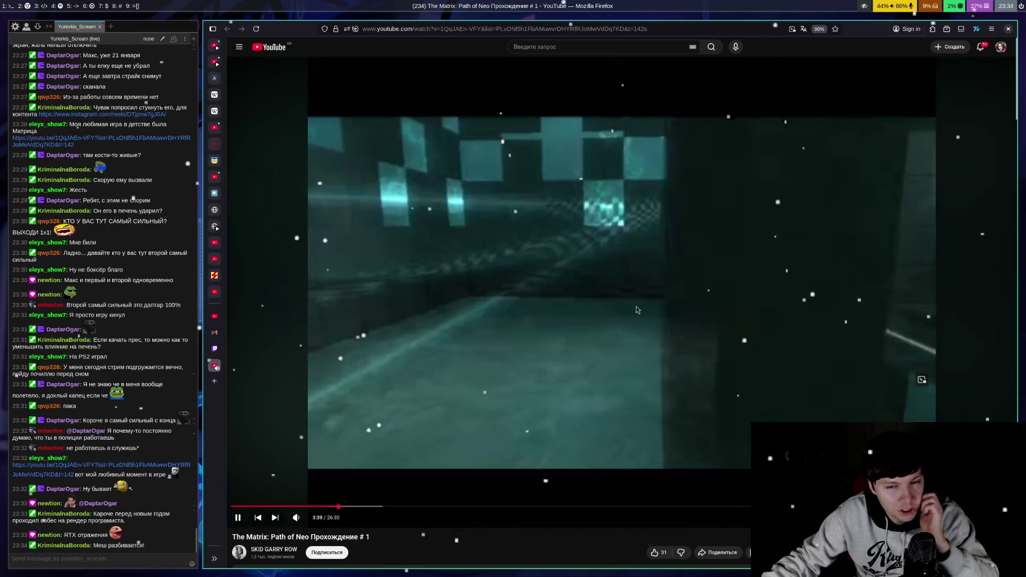
pyautogui.click(620, 326)
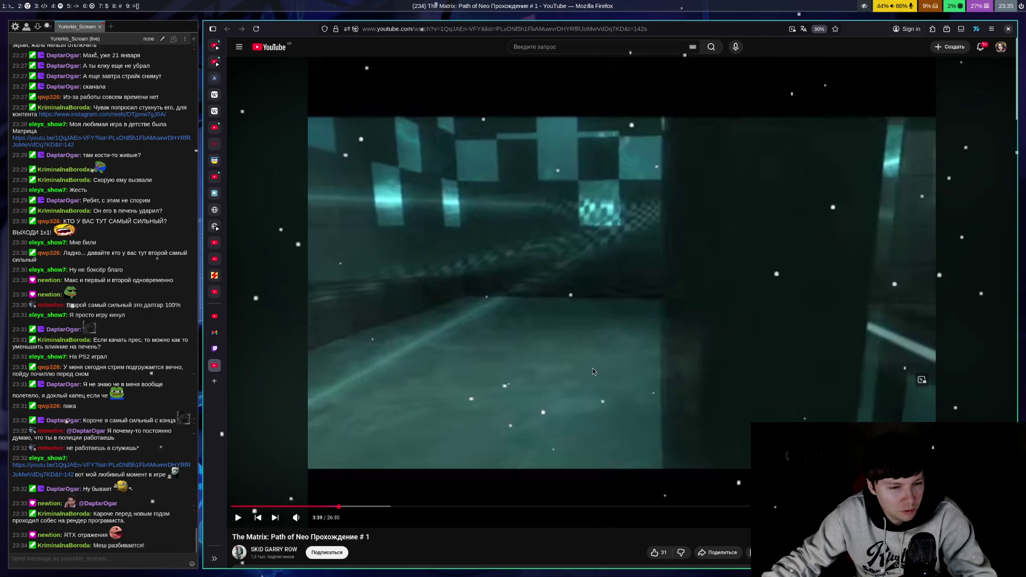
# Step: Play the walkthrough to 3:50, pause, and expand its full description with '...ещё'
pyautogui.click(590, 347)
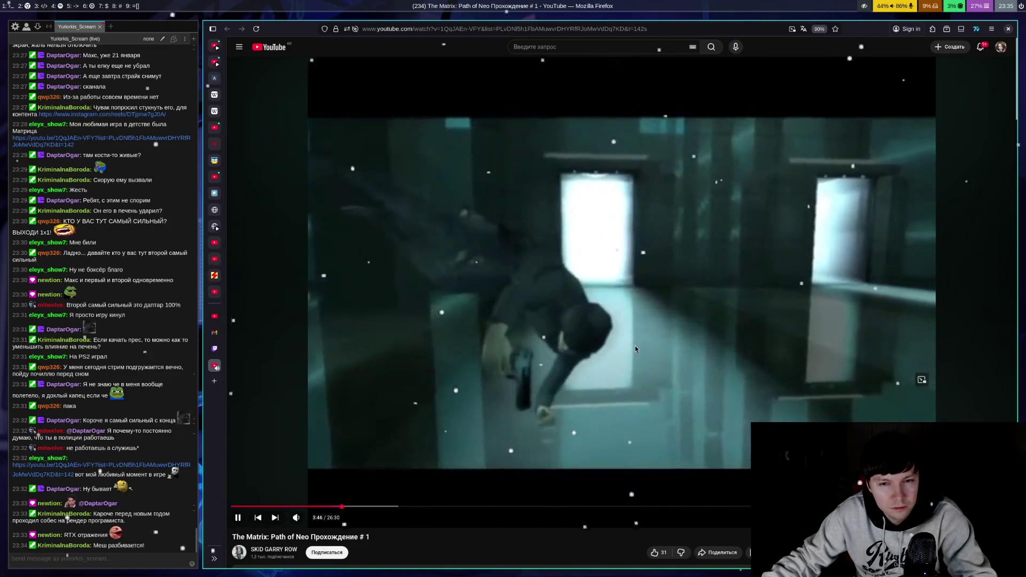
pyautogui.scroll(-2, 666, 305)
pyautogui.scroll(-2, 666, 305)
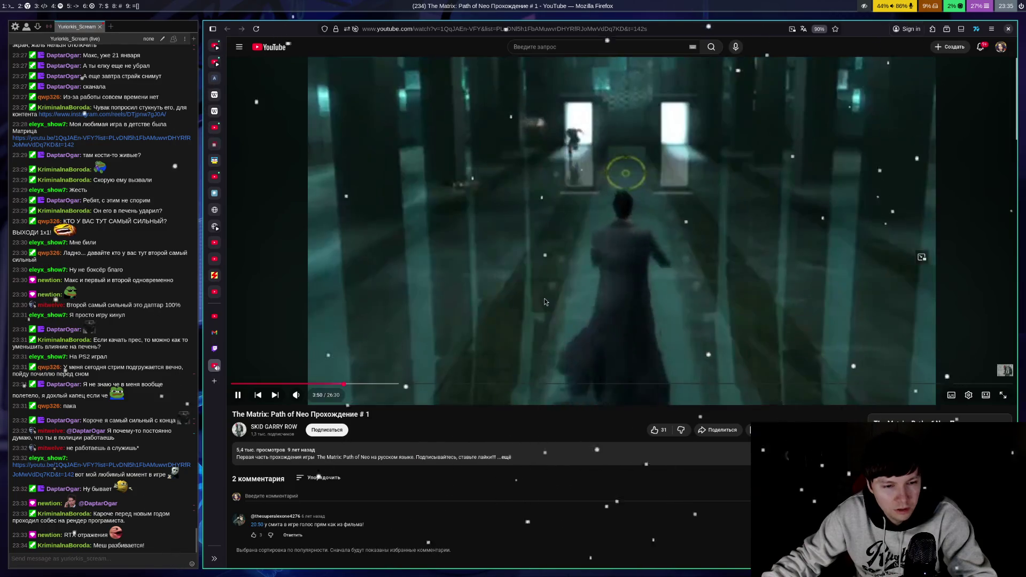
pyautogui.click(540, 313)
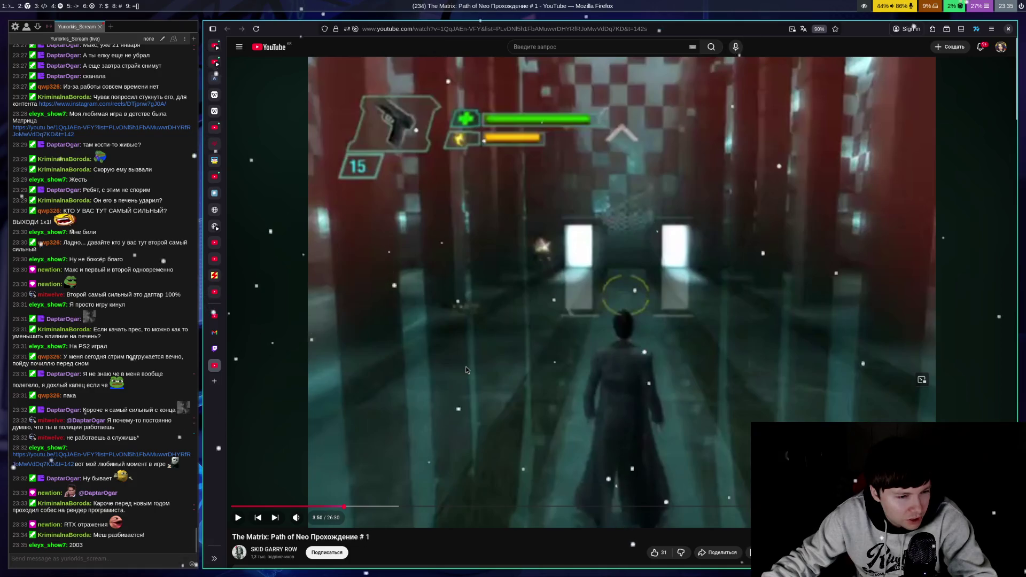
pyautogui.scroll(-2, 552, 362)
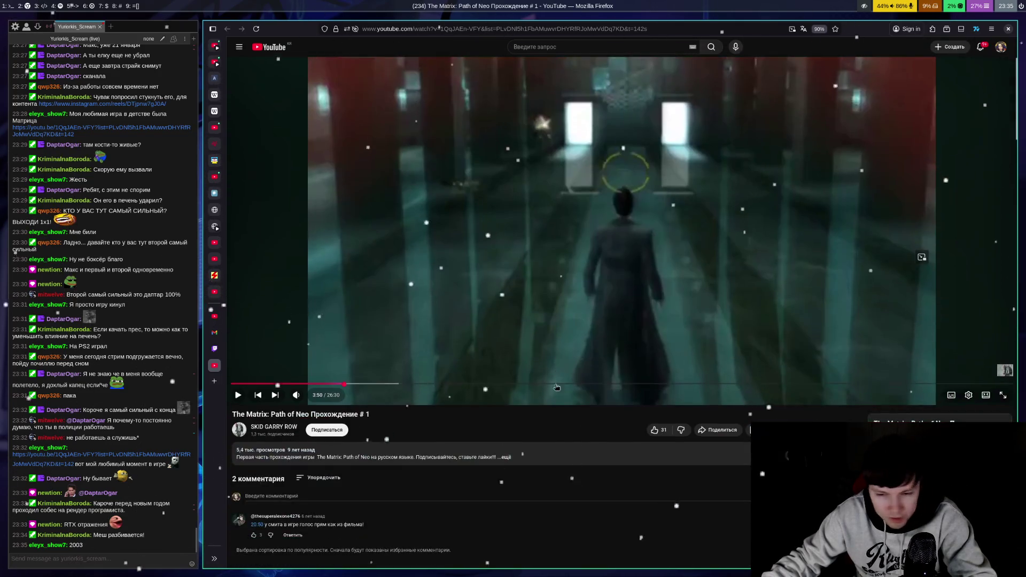
pyautogui.click(505, 457)
pyautogui.scroll(-3, 486, 378)
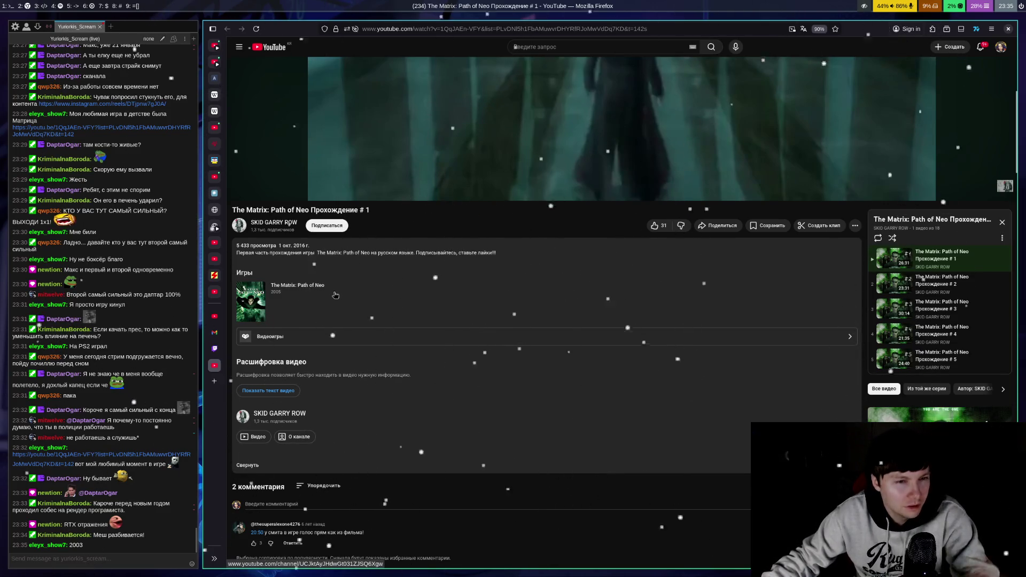
pyautogui.scroll(5, 481, 268)
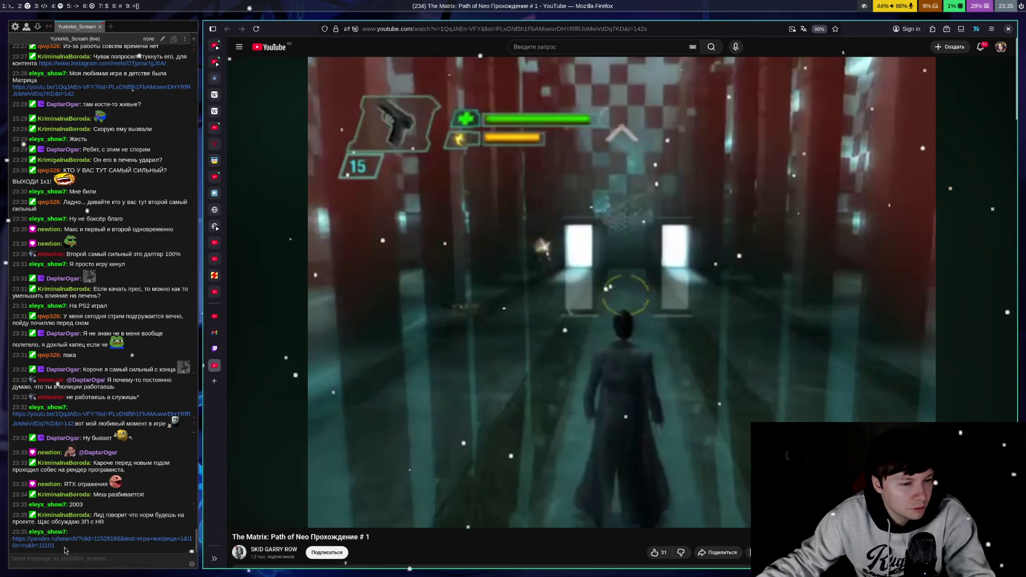
pyautogui.click(155, 455)
# Step: Open the chat's Yandex search link for 'игра матрица 1', then close that tab
pyautogui.click(51, 546)
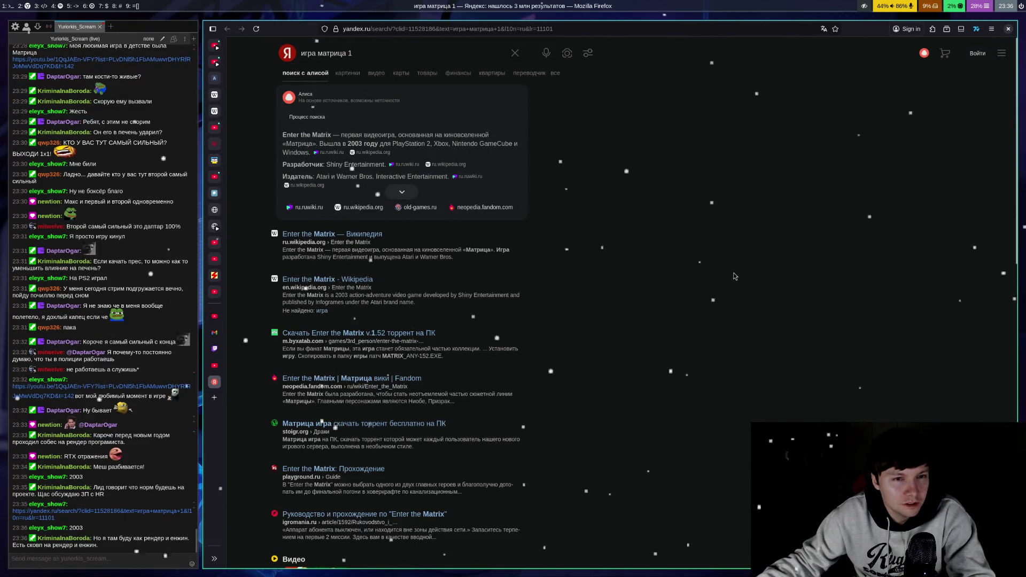
pyautogui.hotkey('ctrl', 'w')
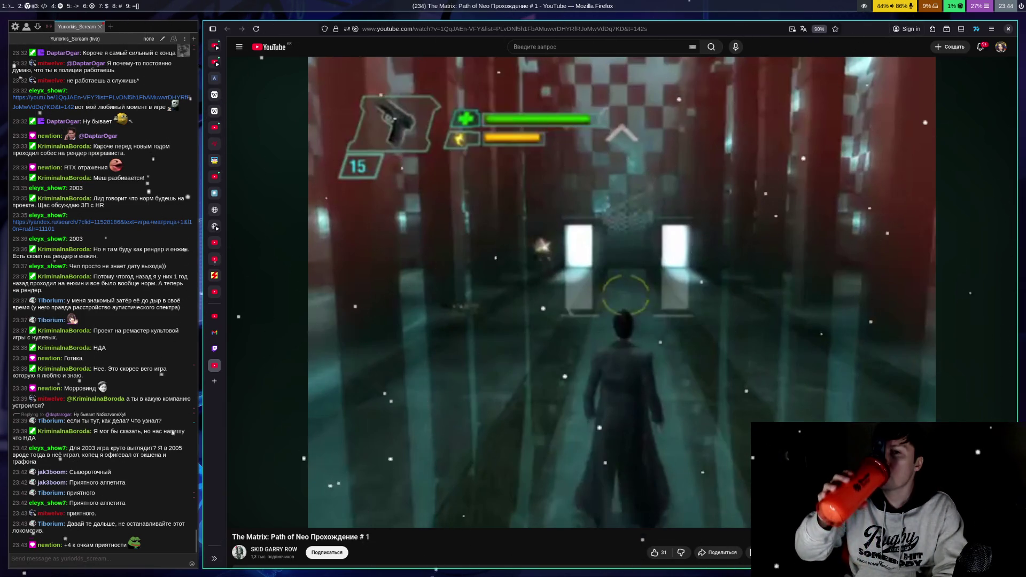
# Step: Resume the Matrix playthrough, then switch to the Keyshawn Davis vs Miguel Madueno full-fight video
pyautogui.press('space')
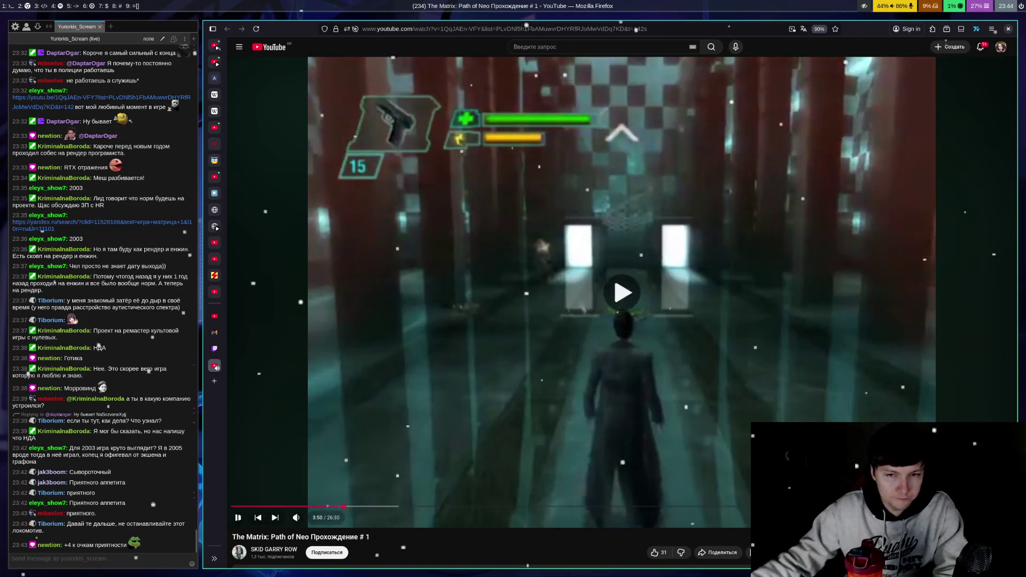
pyautogui.click(215, 291)
pyautogui.click(220, 261)
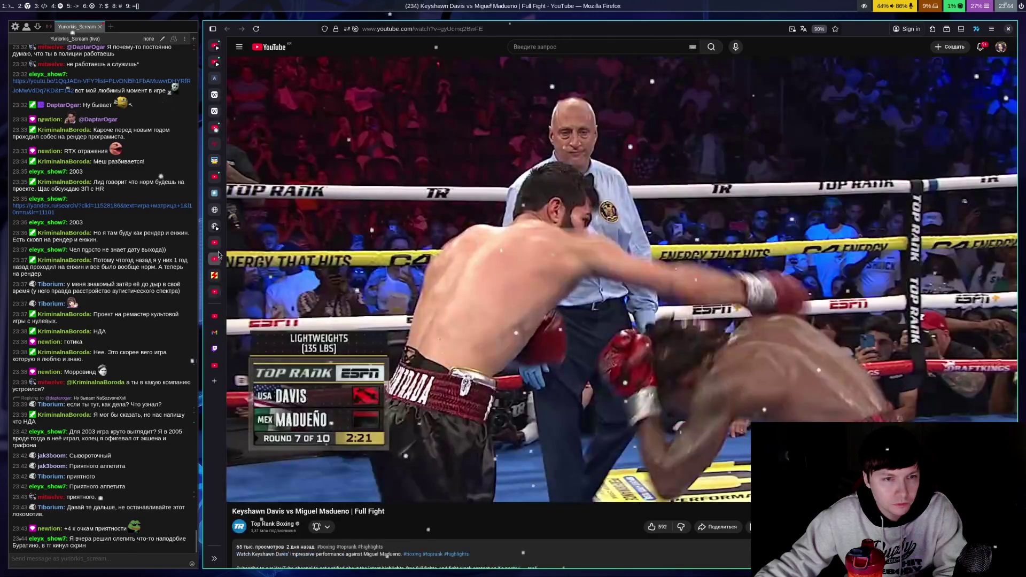
# Step: Play the vector-length lesson with subtitles, pause it at 0:11, then switch to Telegram
pyautogui.click(220, 247)
pyautogui.click(558, 455)
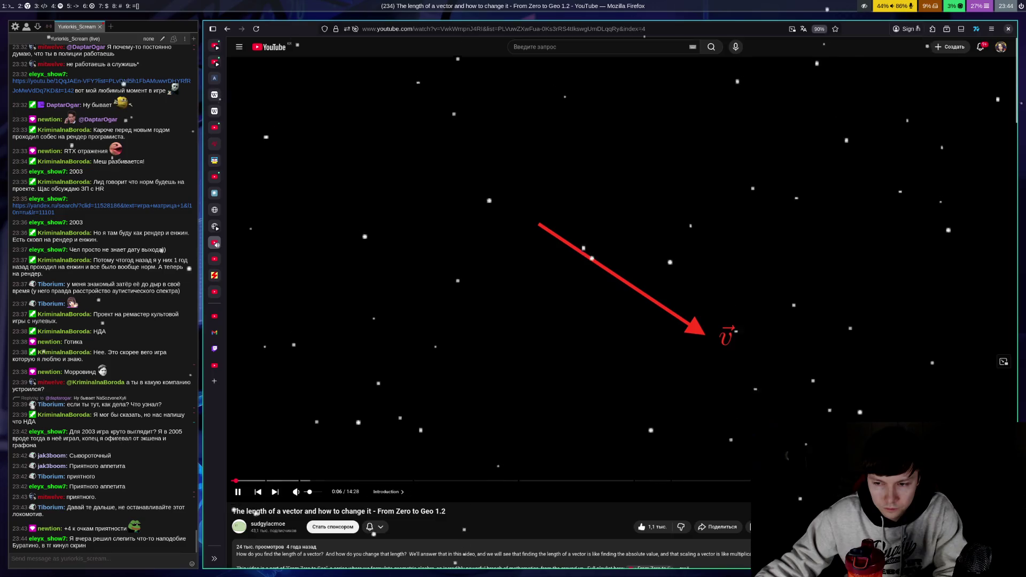
pyautogui.press('c')
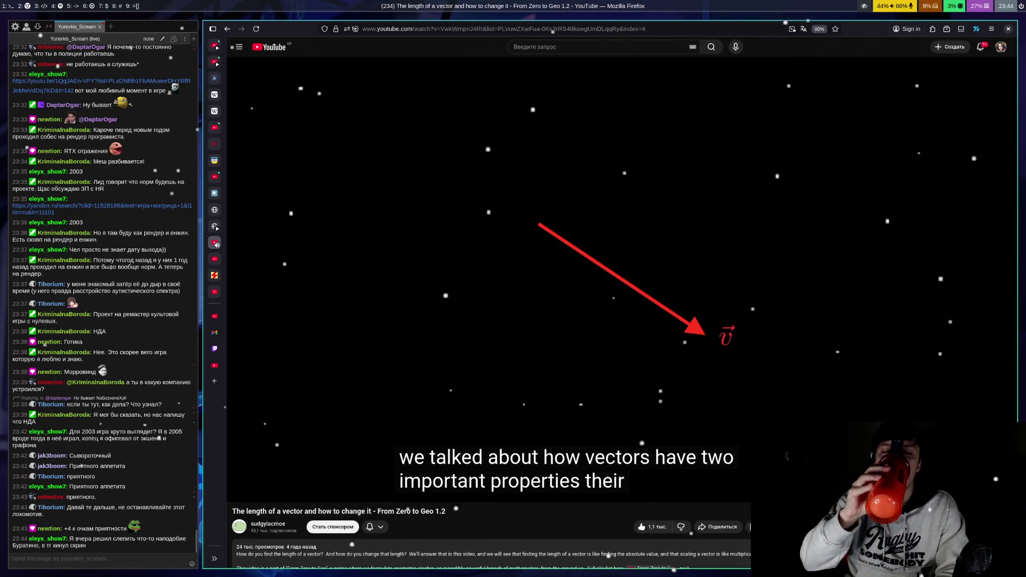
pyautogui.click(953, 303)
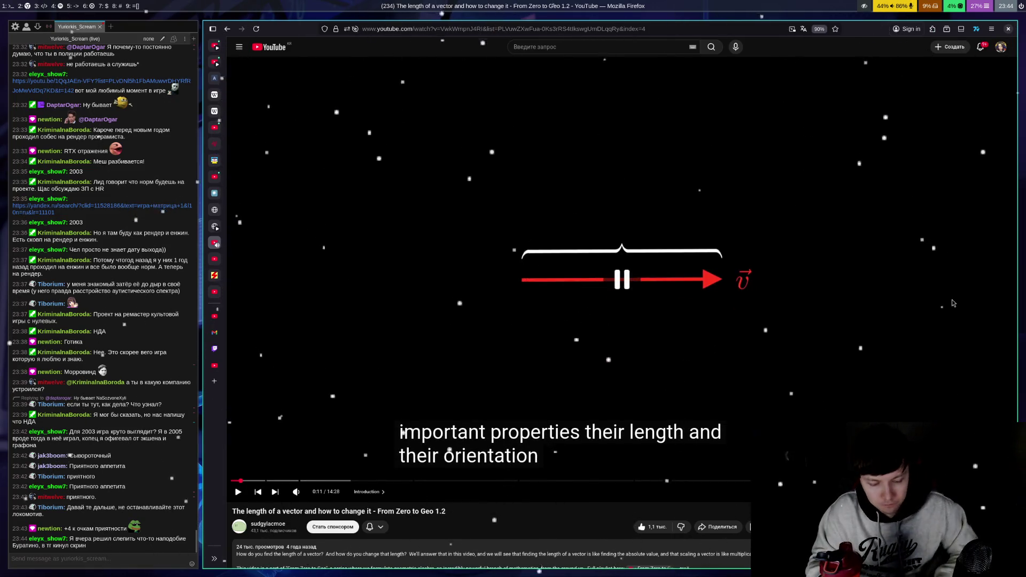
pyautogui.press('super+5')
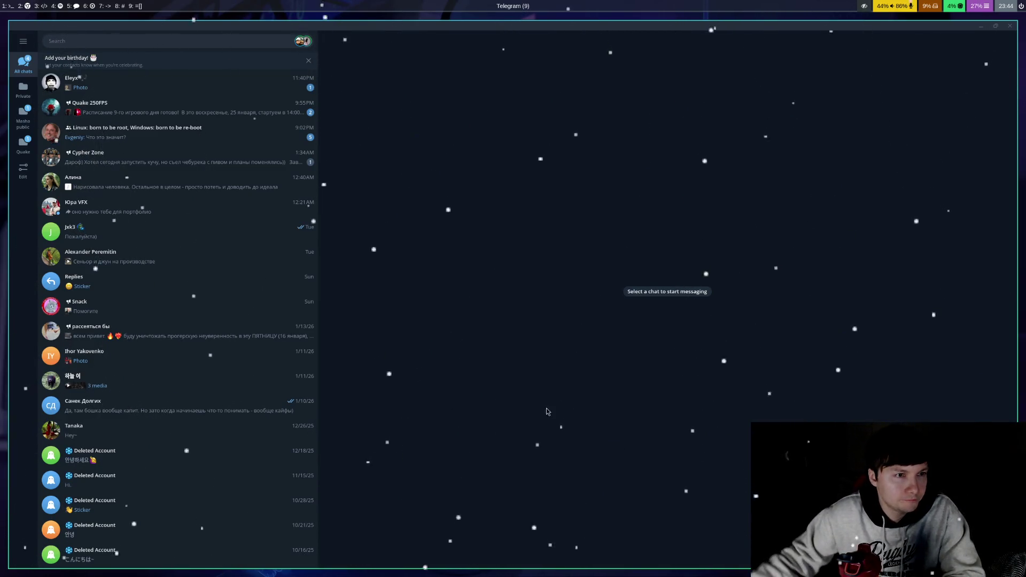
# Step: Browse the Cypher Zone channel and the contact's chat, view the January 21 photo, then return to Firefox
pyautogui.click(187, 171)
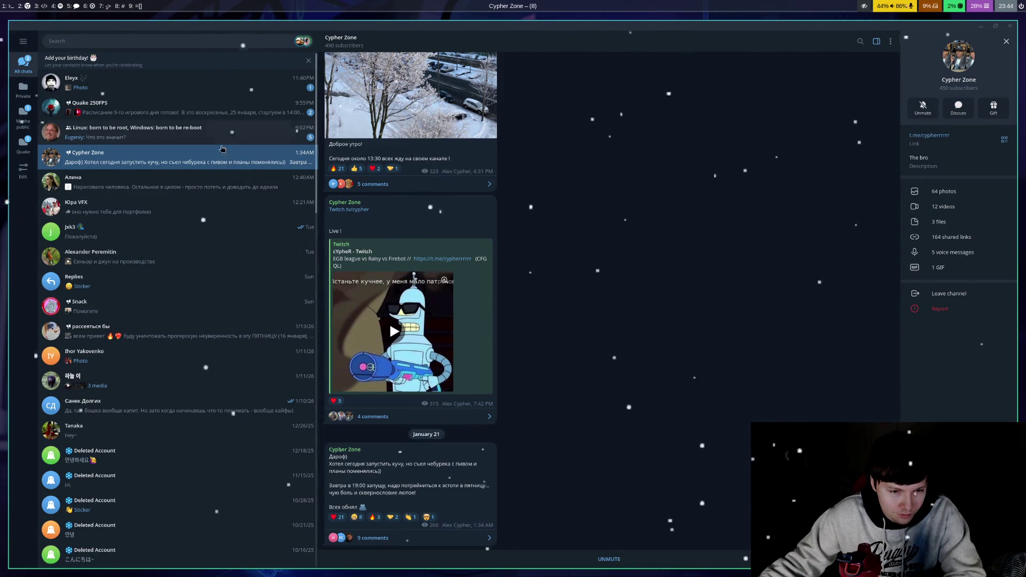
pyautogui.click(181, 83)
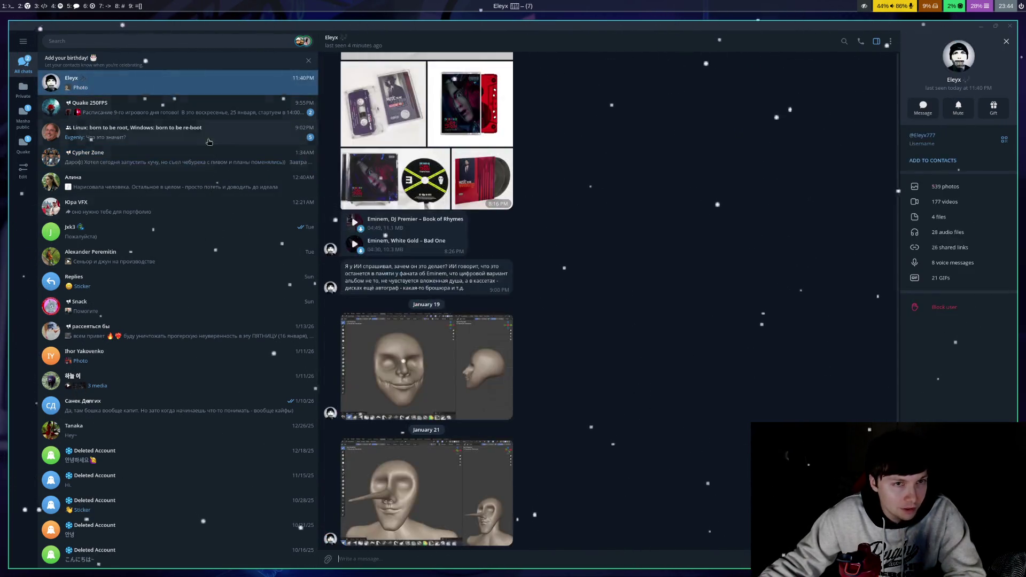
pyautogui.click(422, 486)
pyautogui.press('Escape')
pyautogui.press('super+2')
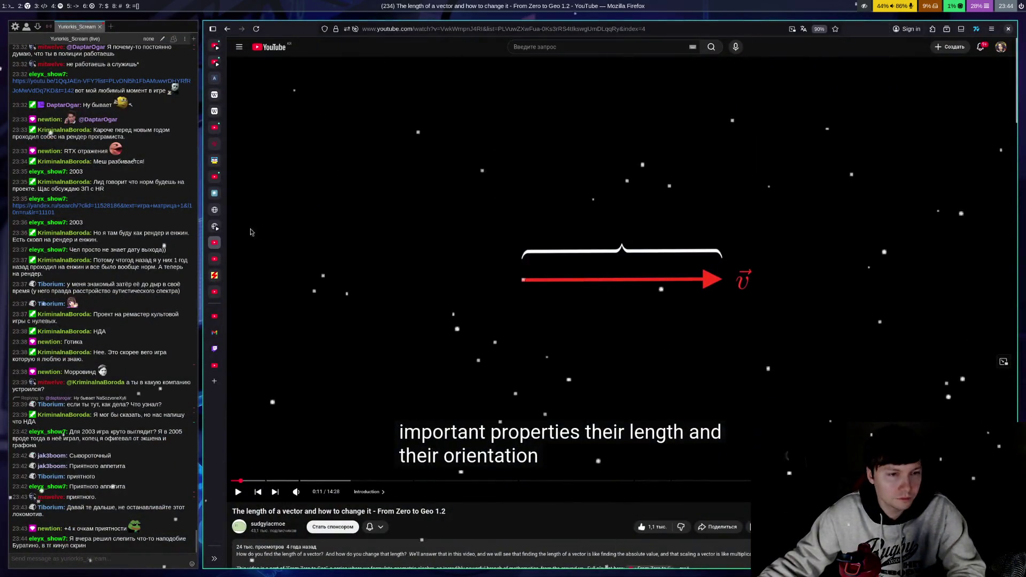
# Step: Play and rewind the vector video, pause it at 0:17, then open the chat's Metal Gear Solid 2 link
pyautogui.click(555, 240)
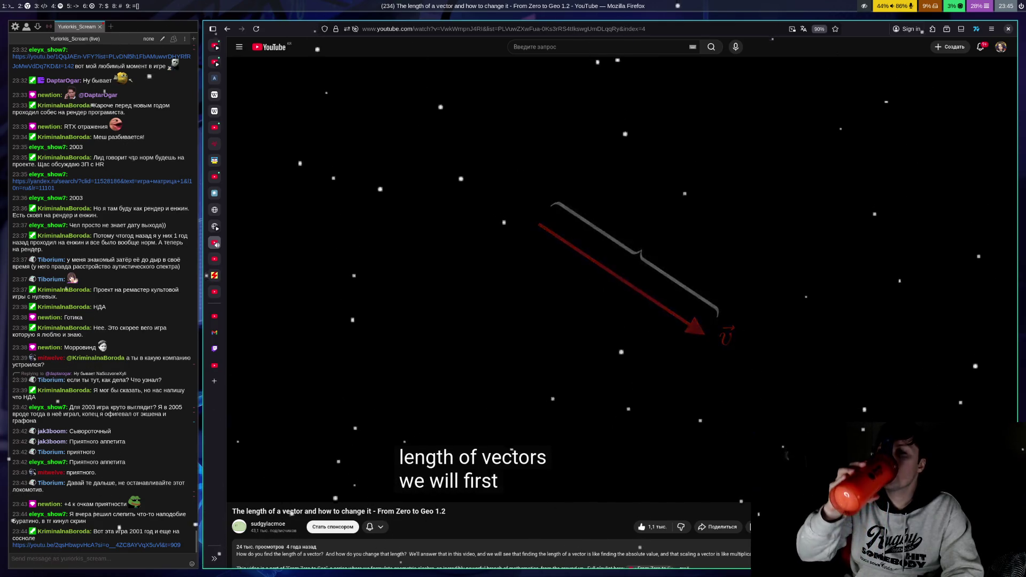
pyautogui.press('Left')
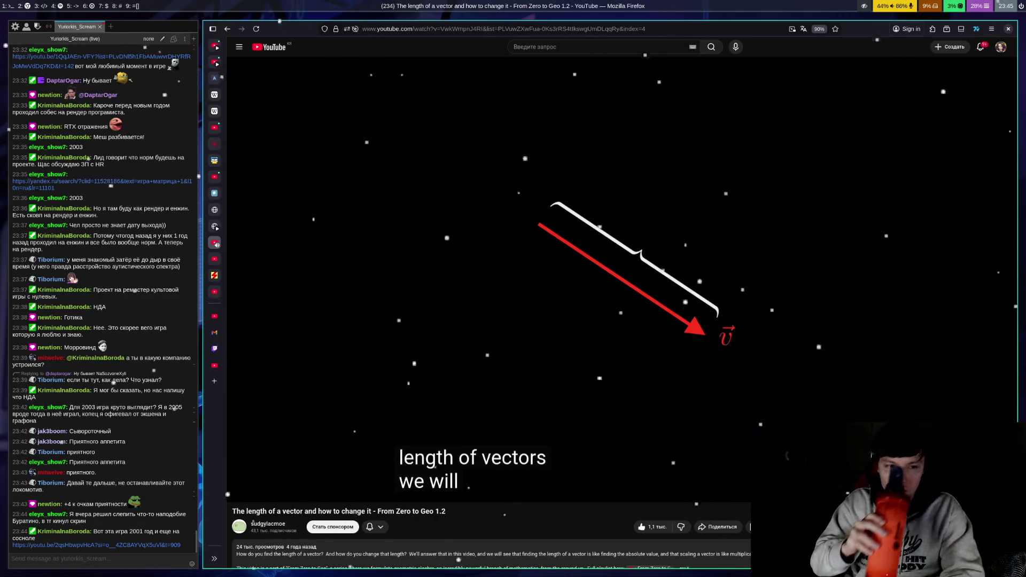
pyautogui.click(959, 157)
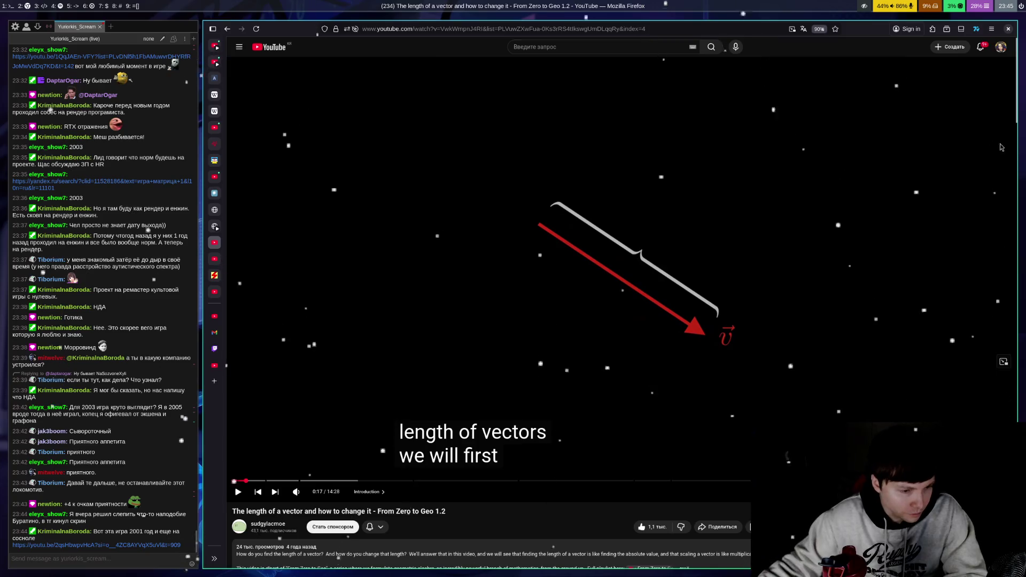
pyautogui.click(137, 543)
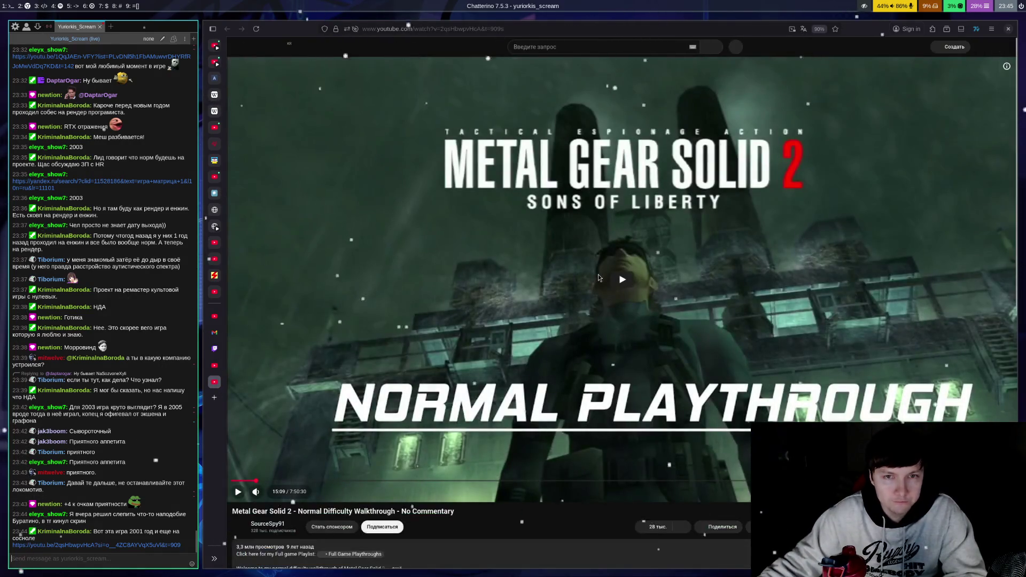
# Step: Play and pause the Metal Gear Solid 2 walkthrough several times, stopping around 15:48
pyautogui.click(630, 312)
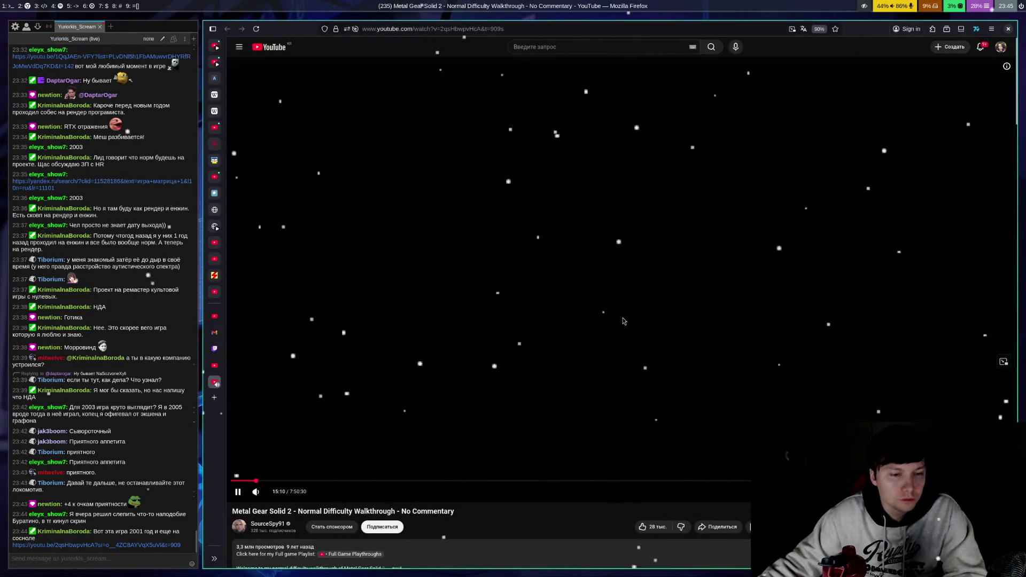
pyautogui.click(623, 321)
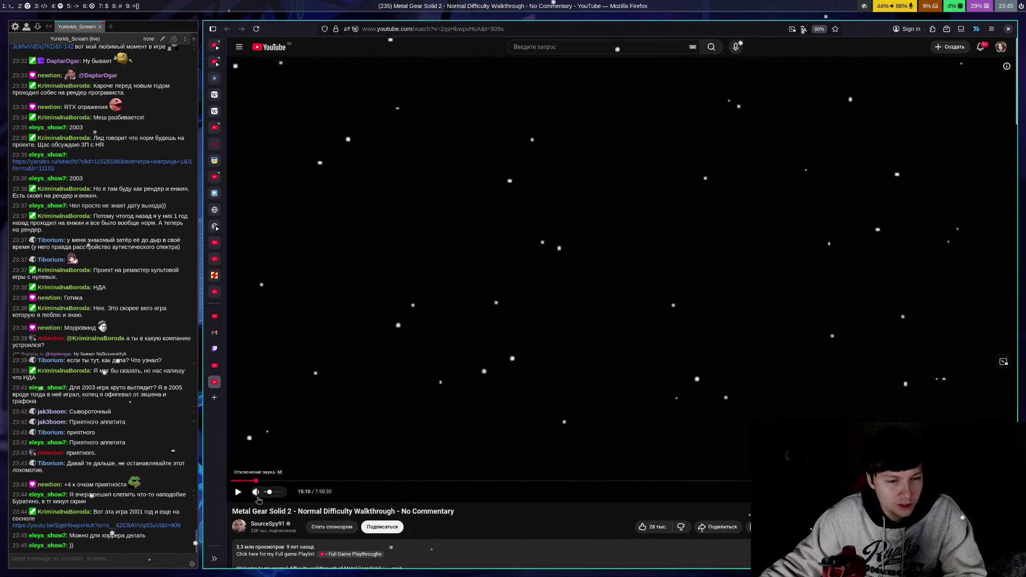
pyautogui.click(393, 337)
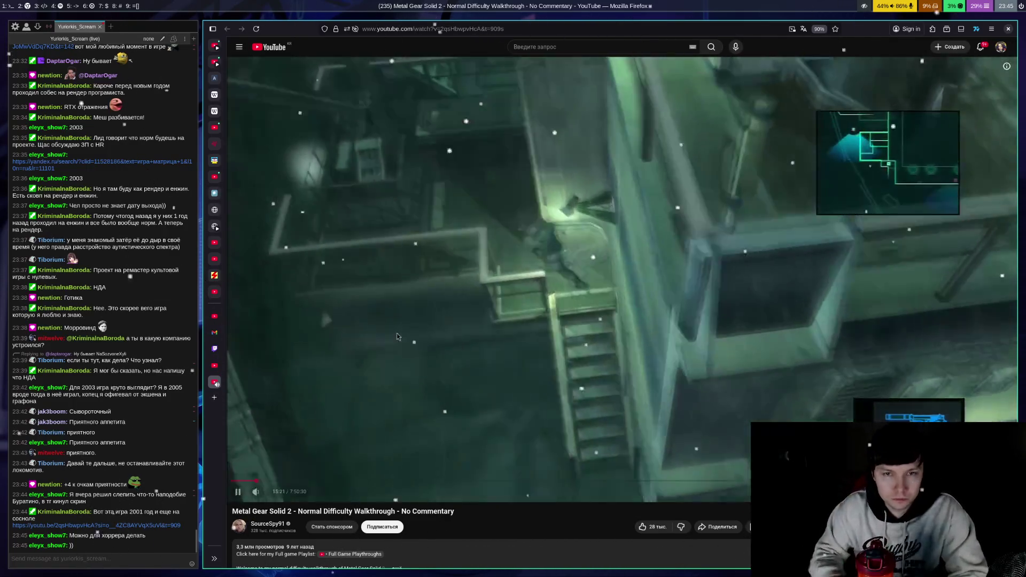
pyautogui.click(397, 332)
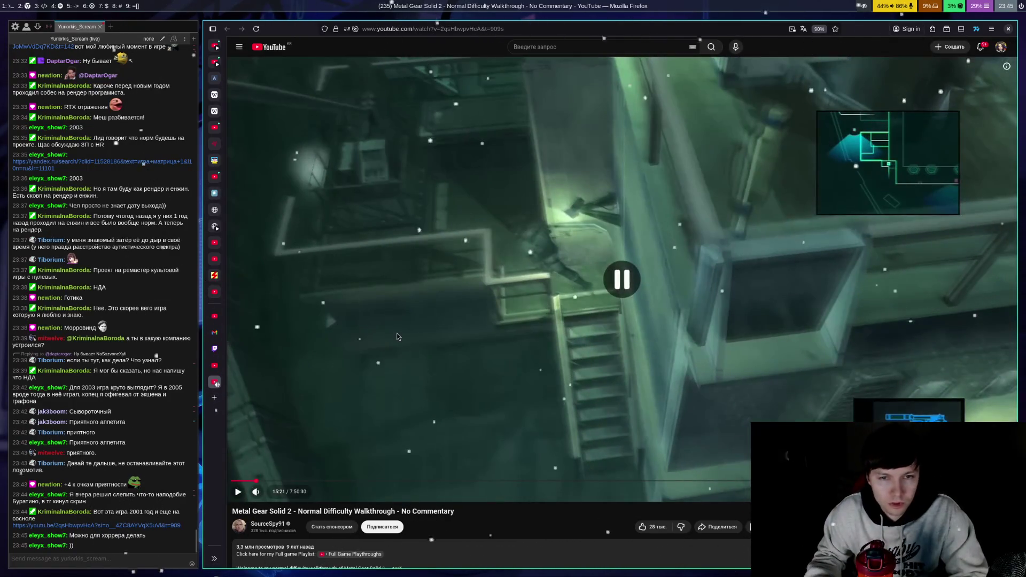
pyautogui.click(397, 336)
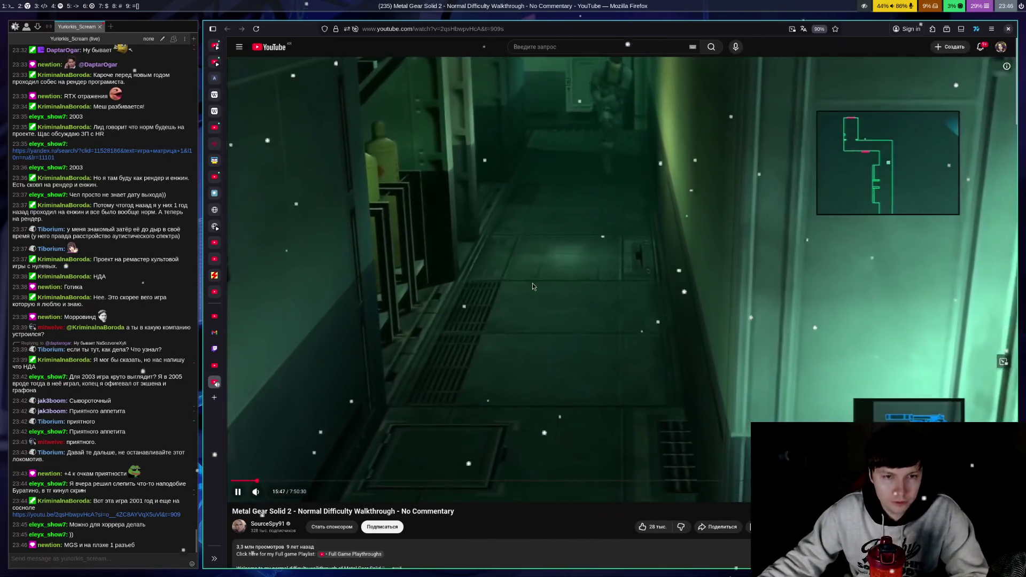
pyautogui.click(532, 283)
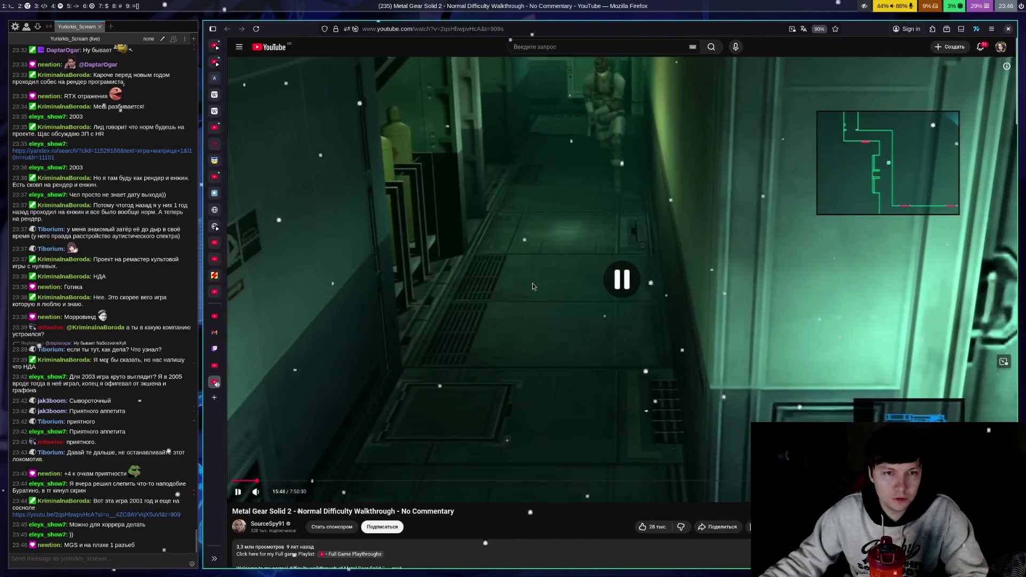
# Step: Return to the vector-length lesson and pause it at 0:18
pyautogui.moveTo(224, 261)
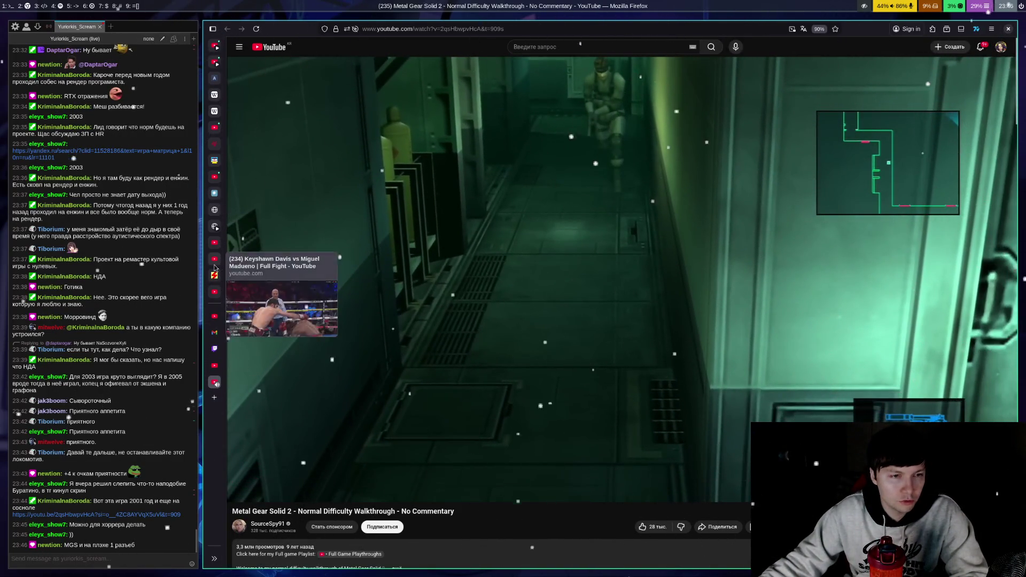
pyautogui.click(214, 243)
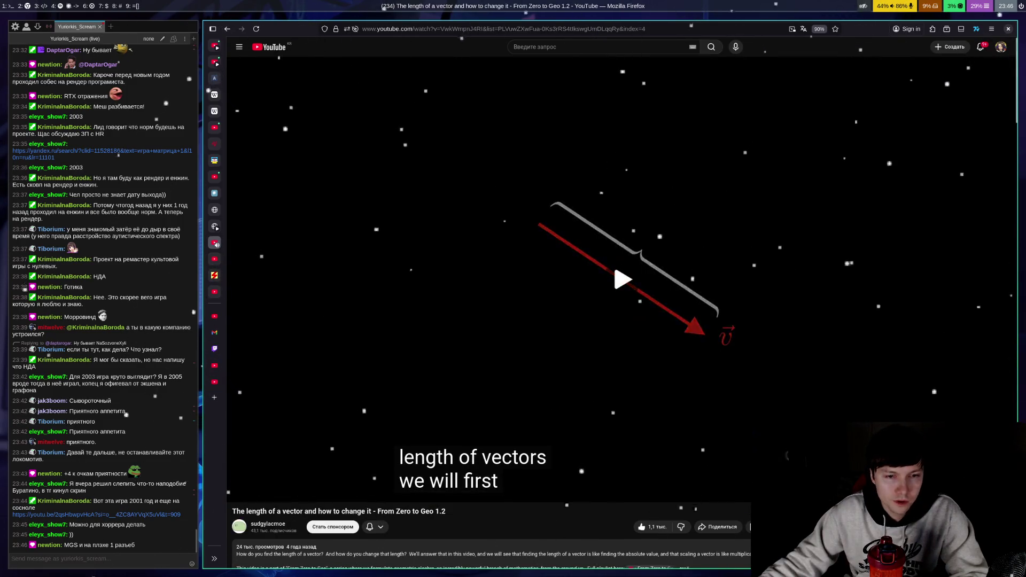
pyautogui.press('space')
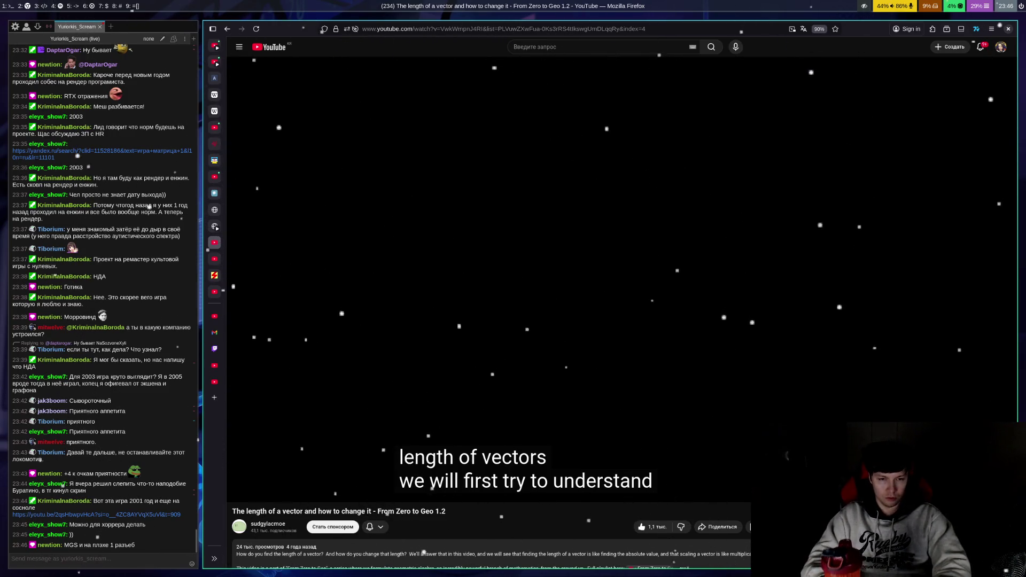
# Step: Play the vector lesson, rewind a few seconds, and pause and resume through the From Zero to Geo intro
pyautogui.press('space')
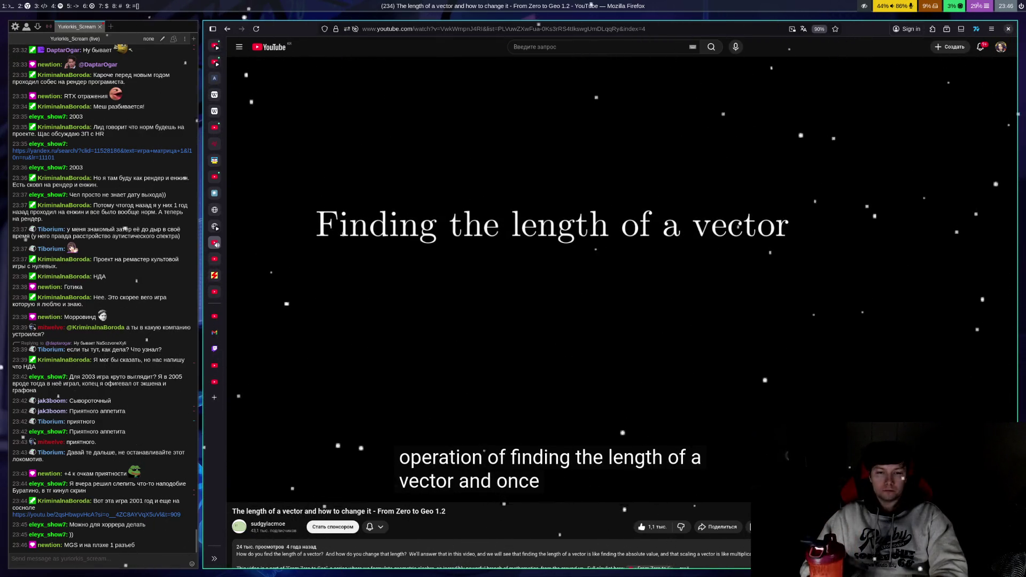
pyautogui.press('space')
pyautogui.press('Left')
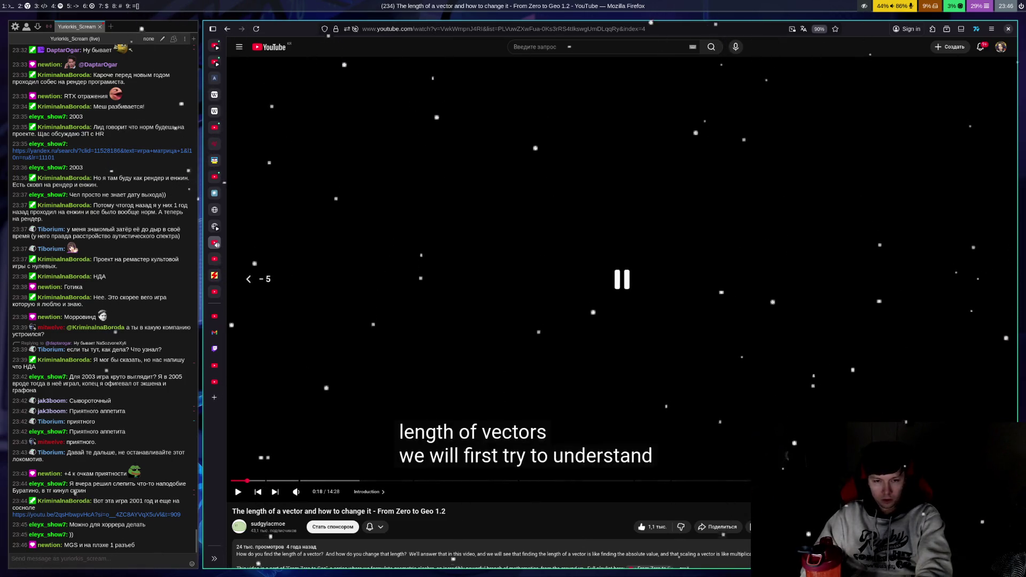
pyautogui.press('Left')
pyautogui.press('space')
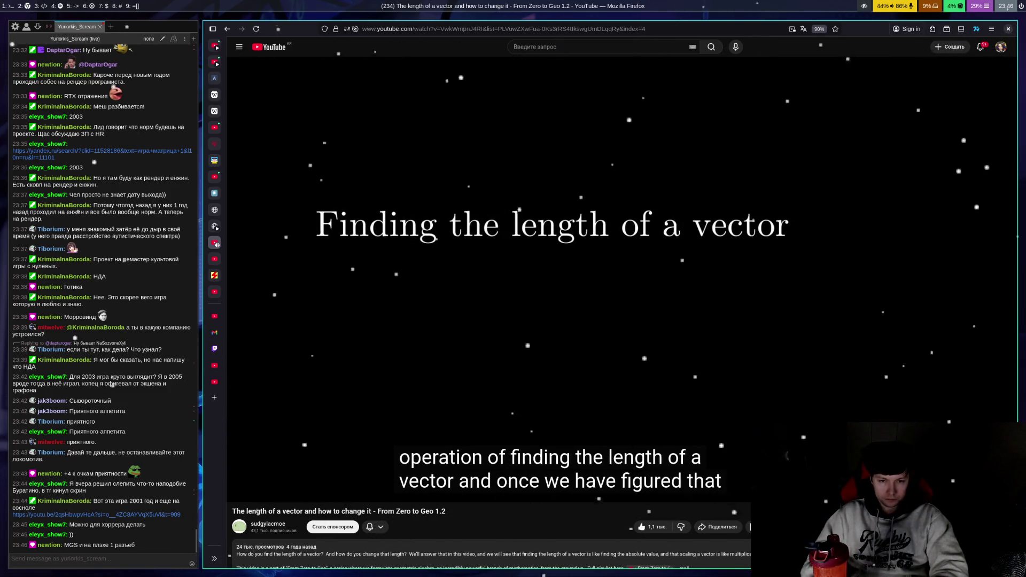
pyautogui.press('space')
pyautogui.press('space')
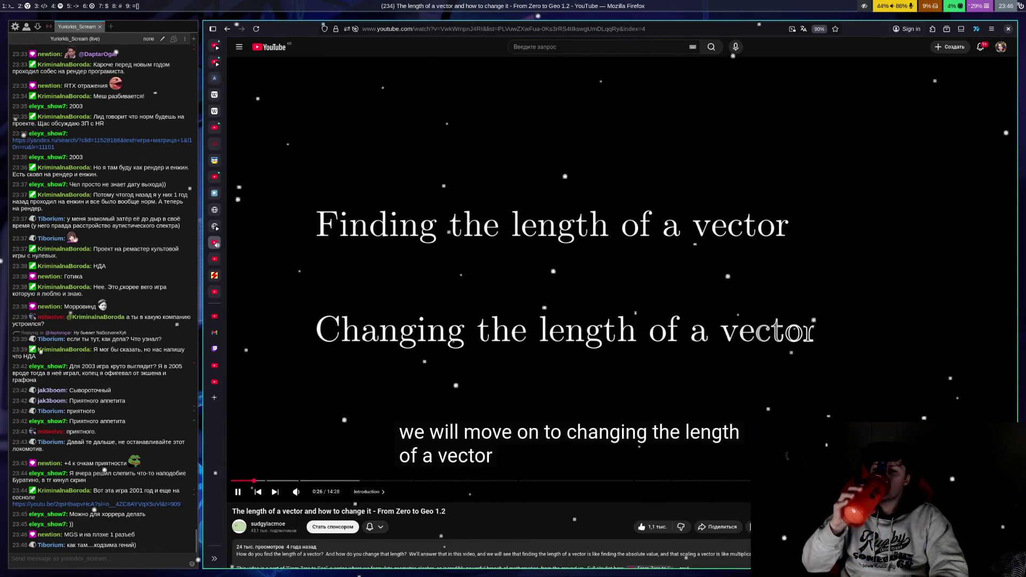
pyautogui.press('space')
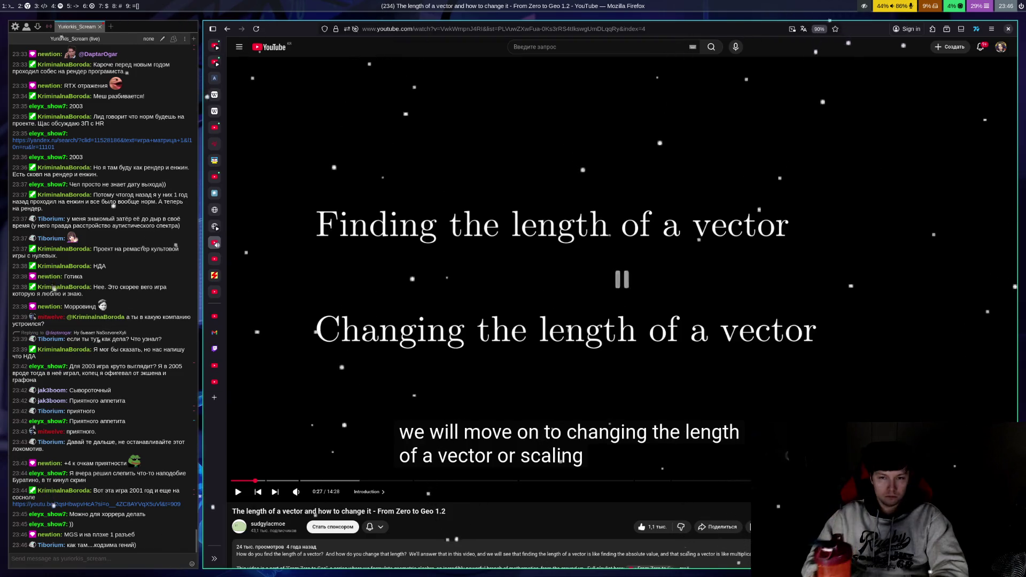
pyautogui.press('space')
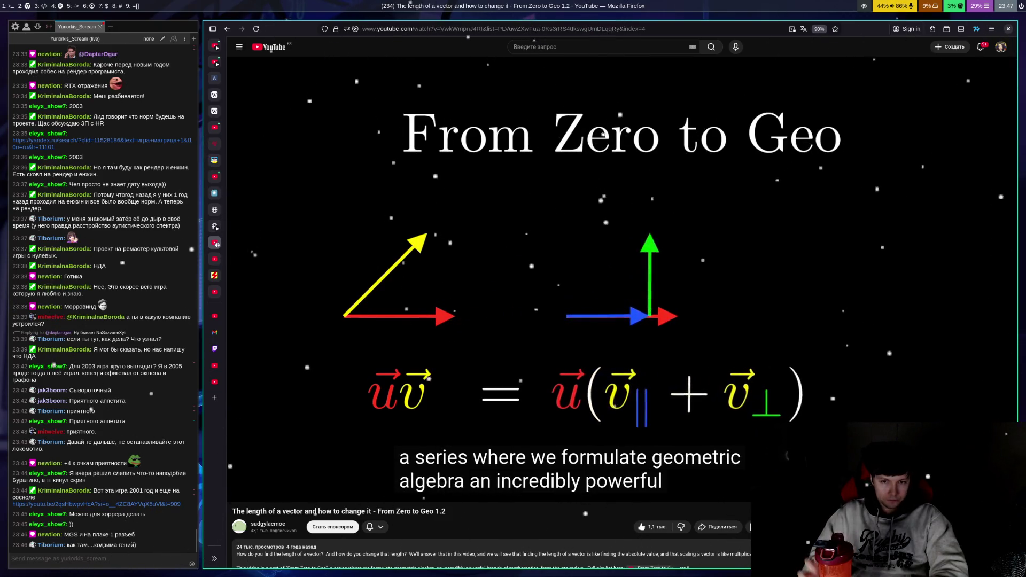
# Step: Pause and resume the lesson at 0:36, 0:42, 0:44 and later, playing on to about 0:59
pyautogui.press('space')
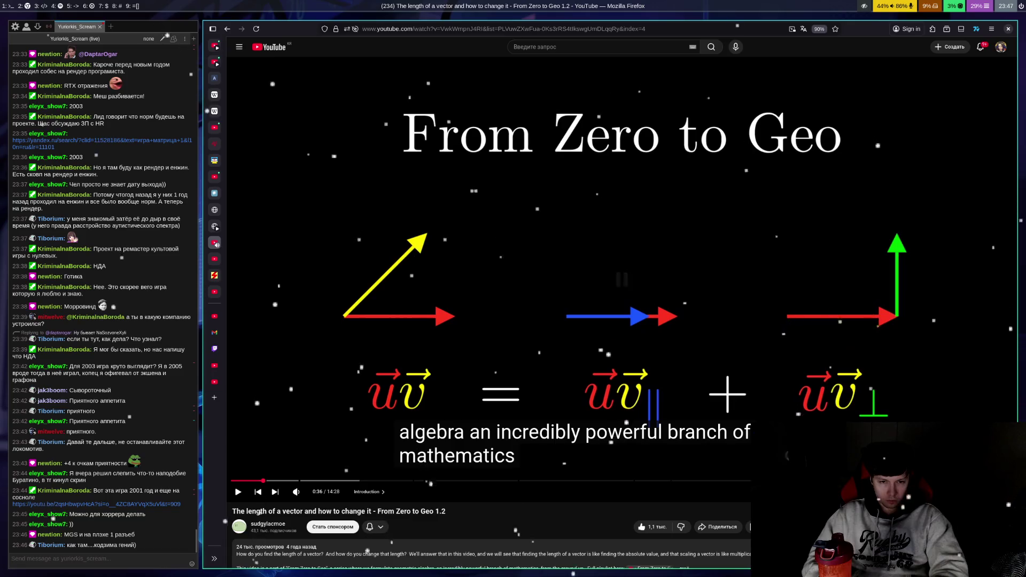
pyautogui.press('space')
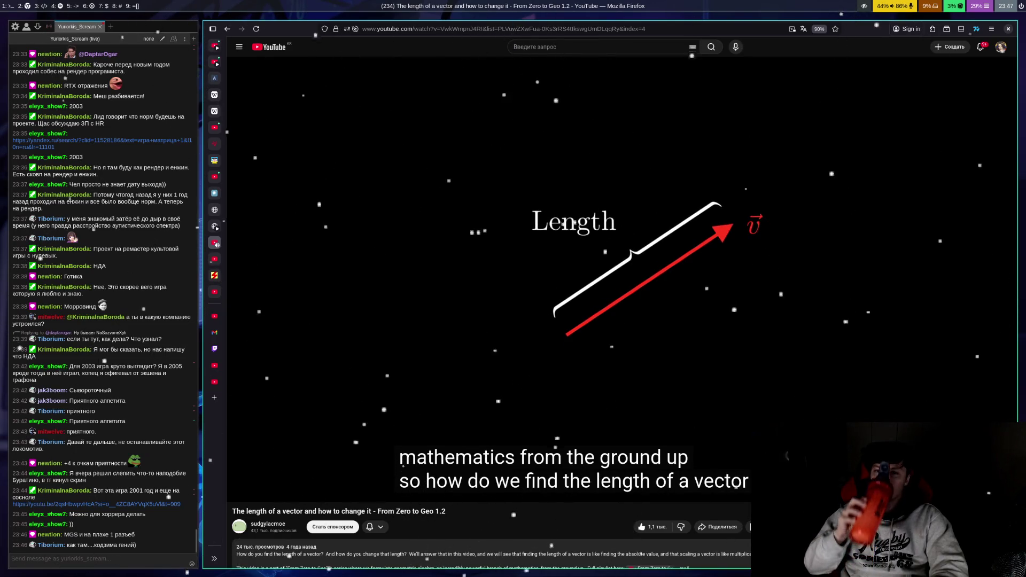
pyautogui.press('space')
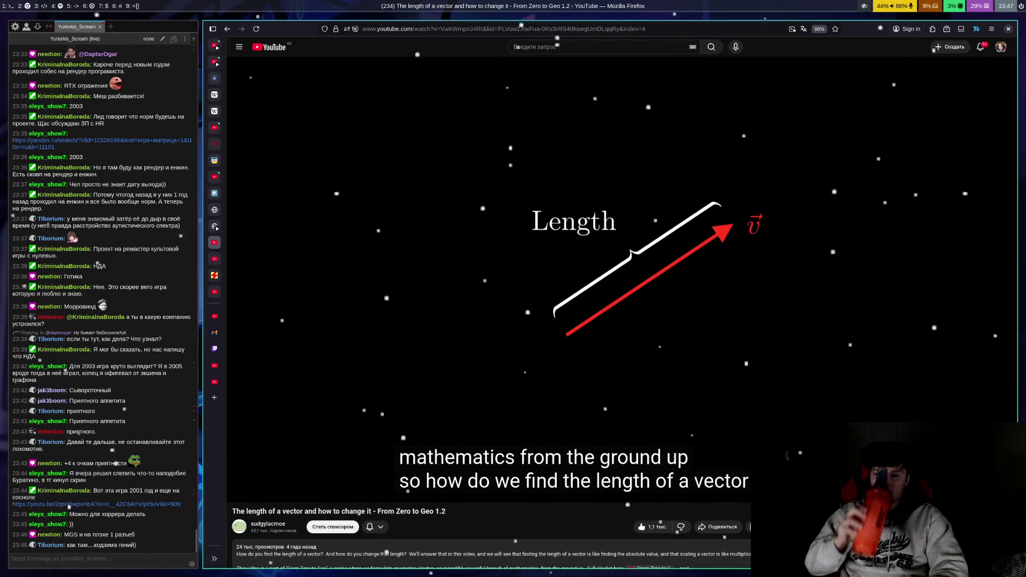
pyautogui.press('space')
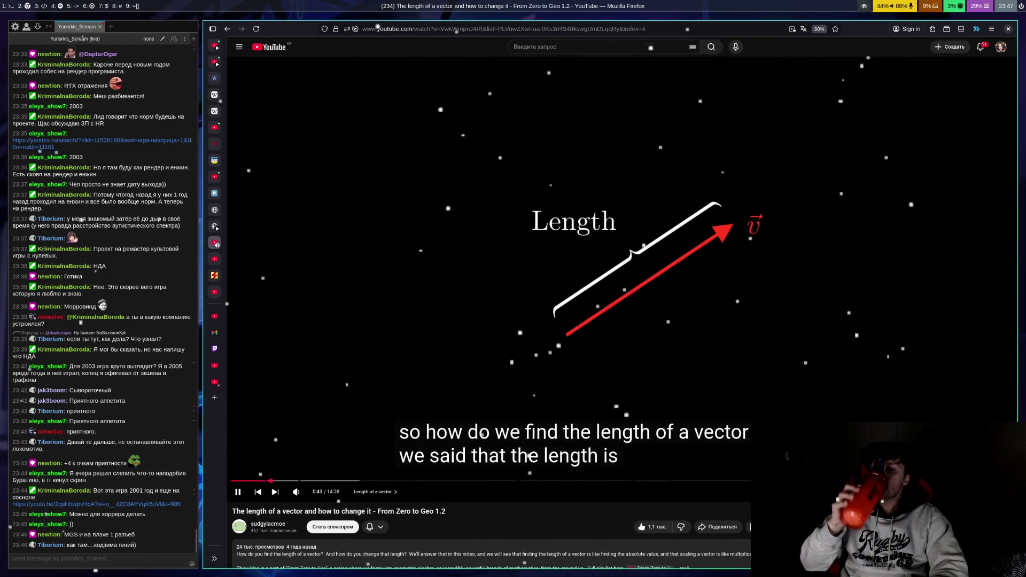
pyautogui.press('space')
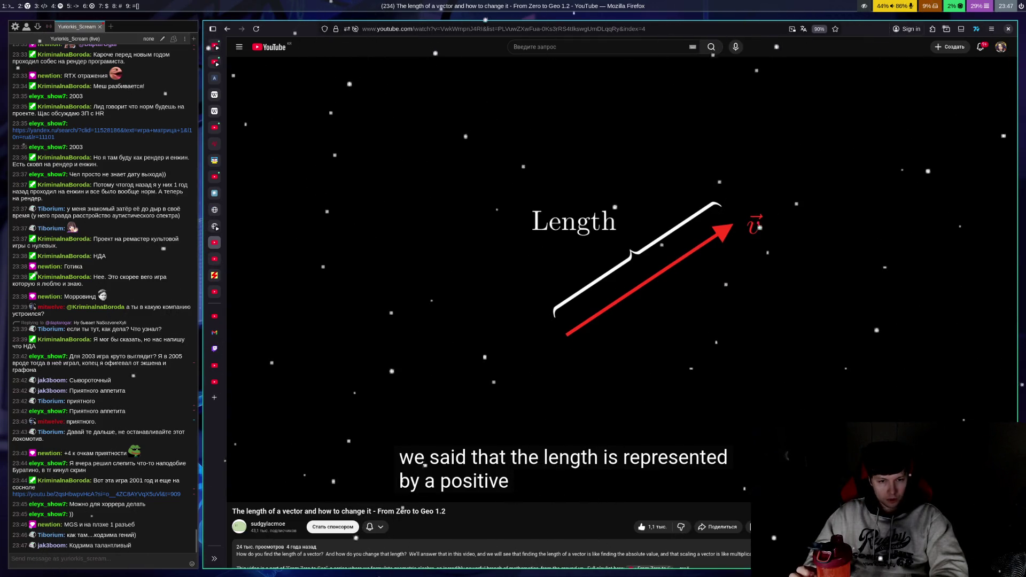
pyautogui.press('space')
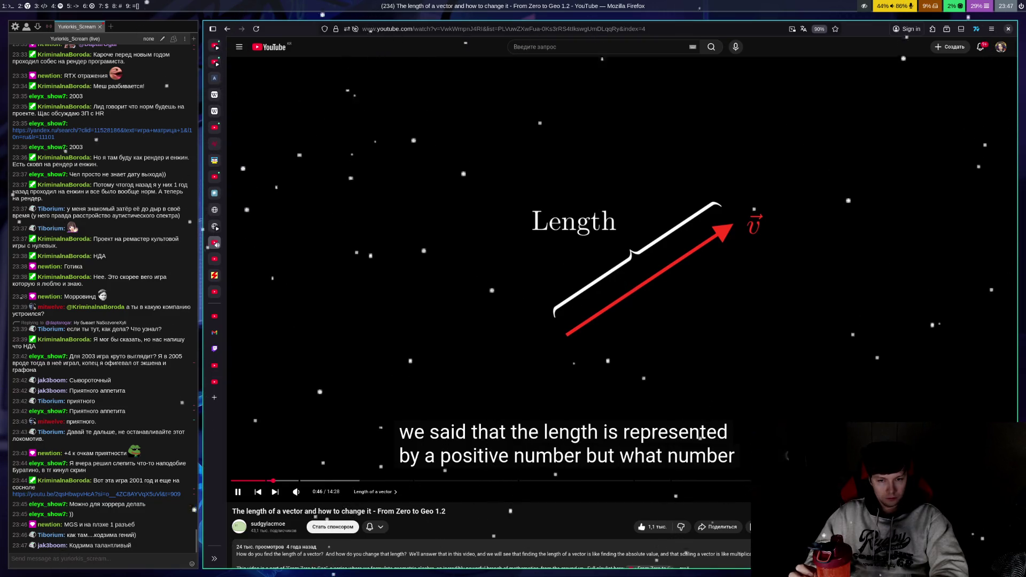
pyautogui.press('space')
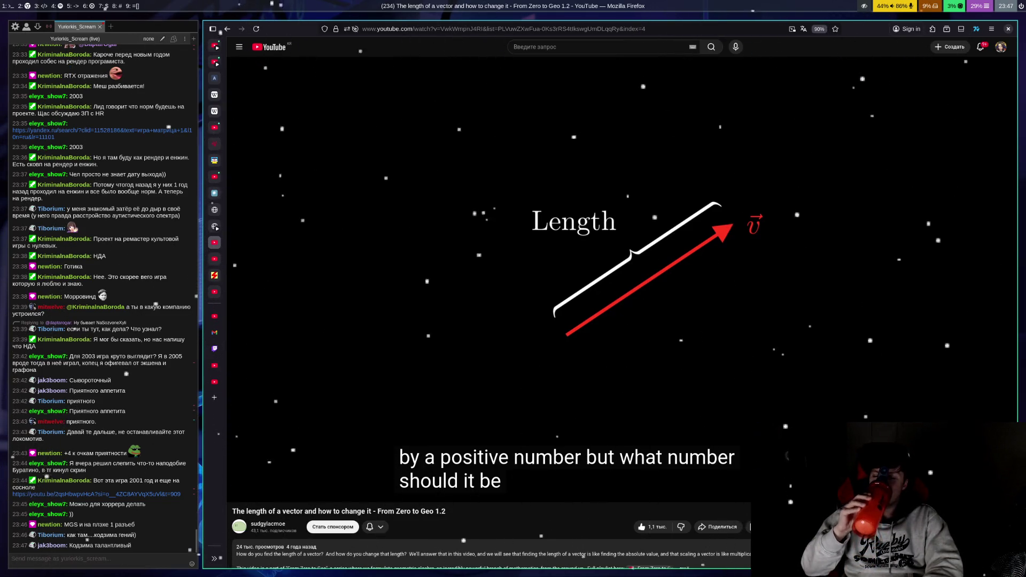
pyautogui.press('space')
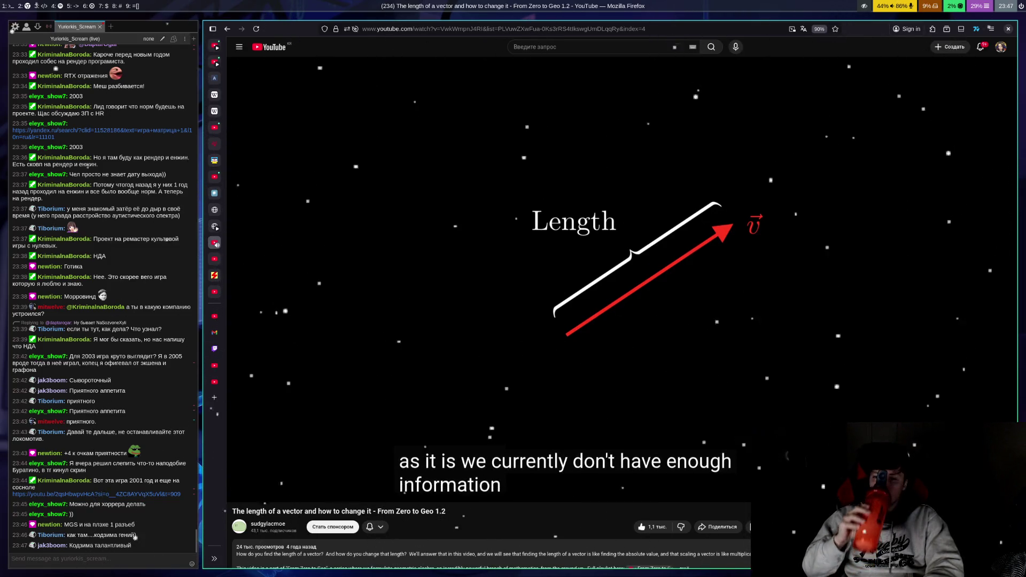
pyautogui.press('space')
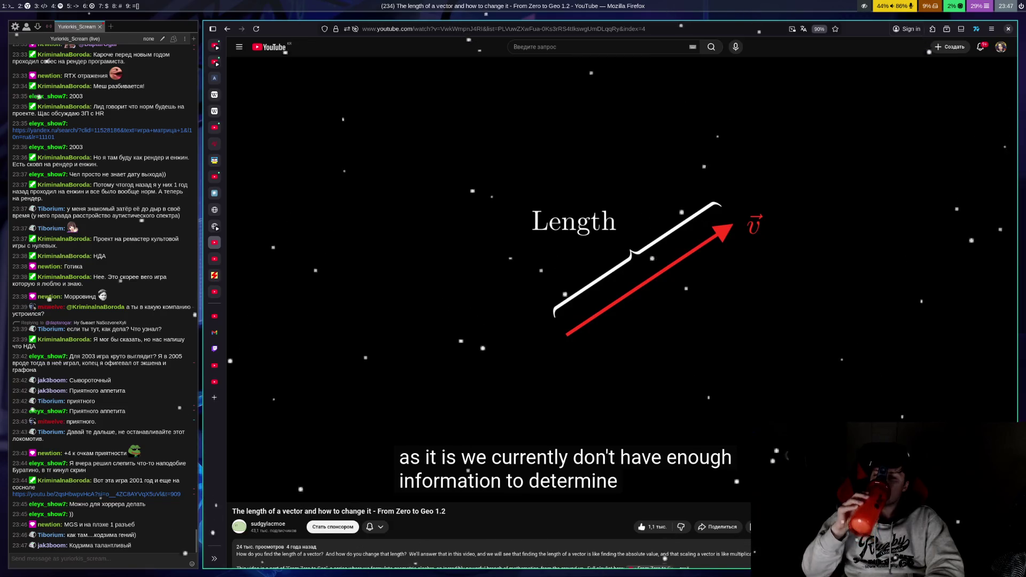
pyautogui.press('space')
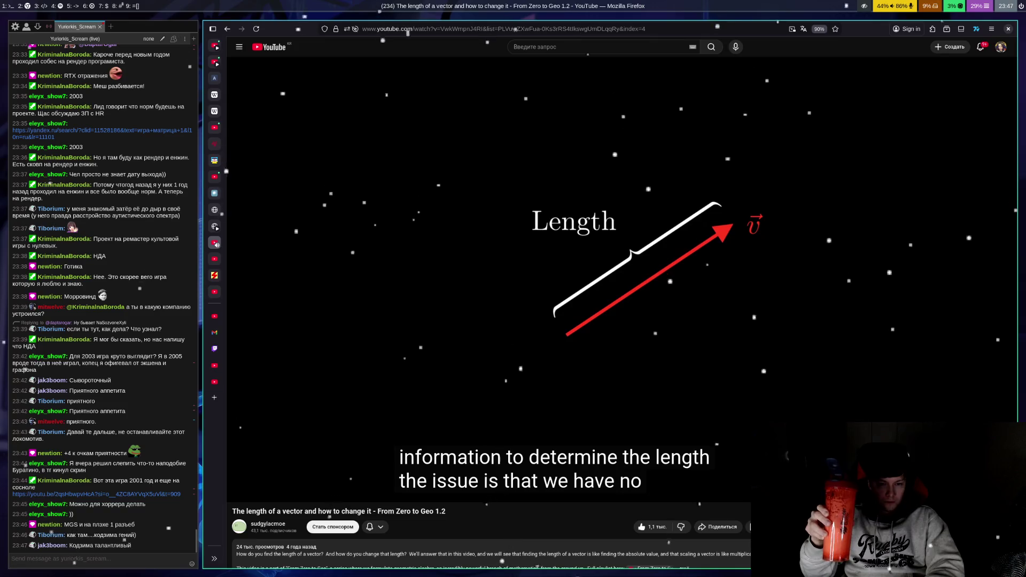
pyautogui.press('space')
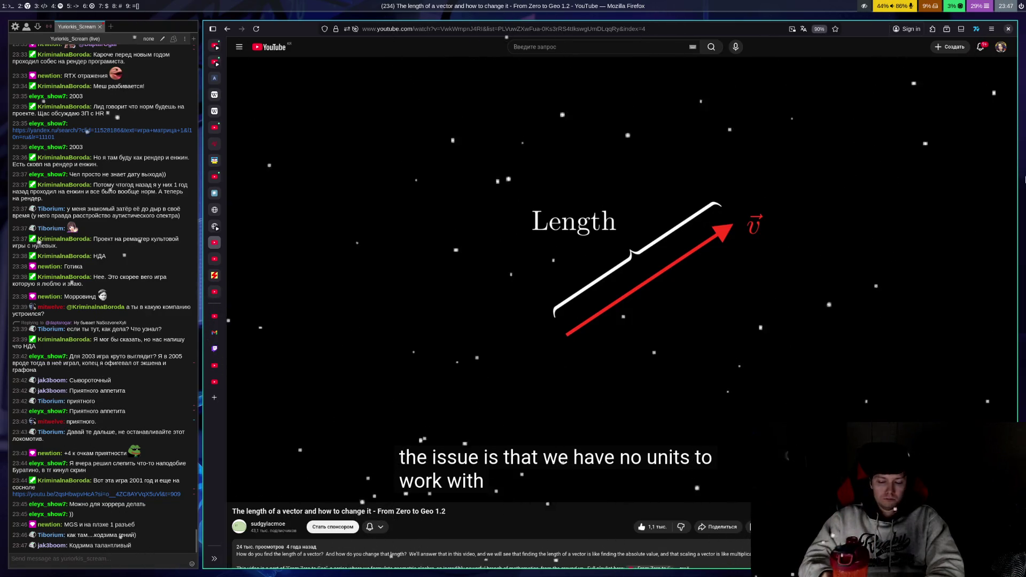
pyautogui.press('space')
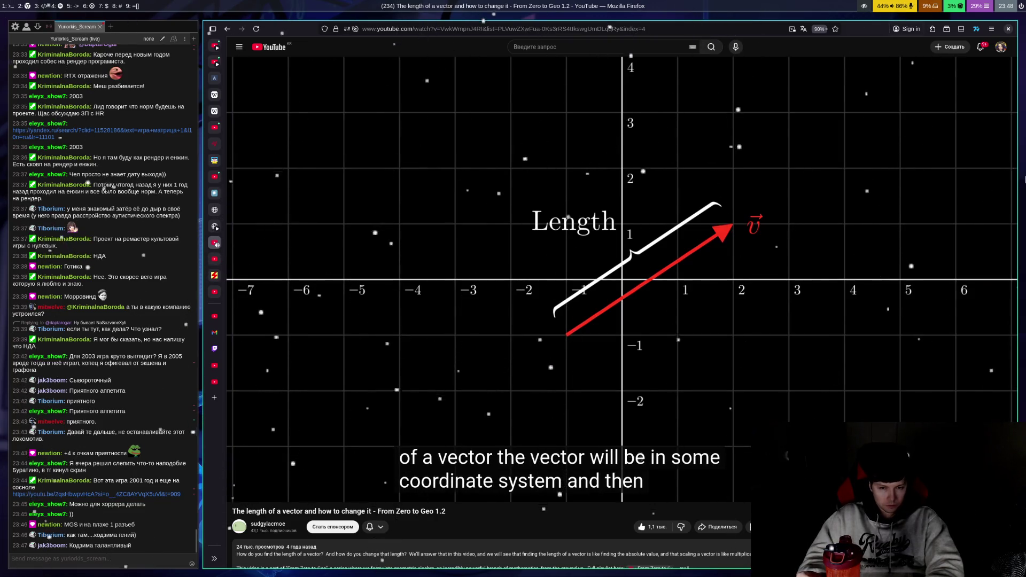
# Step: Pause at the coordinate grid, the length of about 3.6 and the length notation, then continue to the number line
pyautogui.press('space')
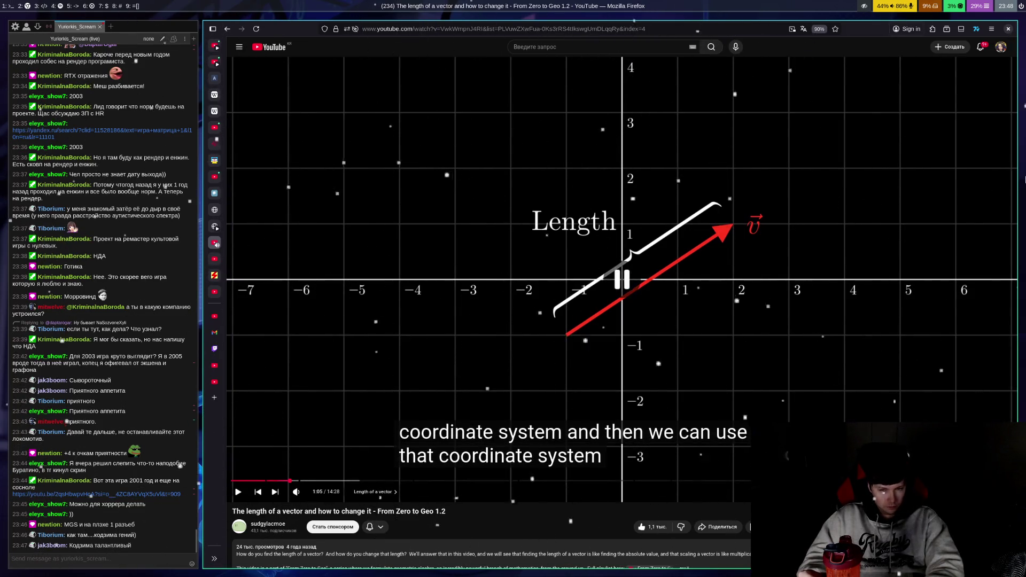
pyautogui.press('space')
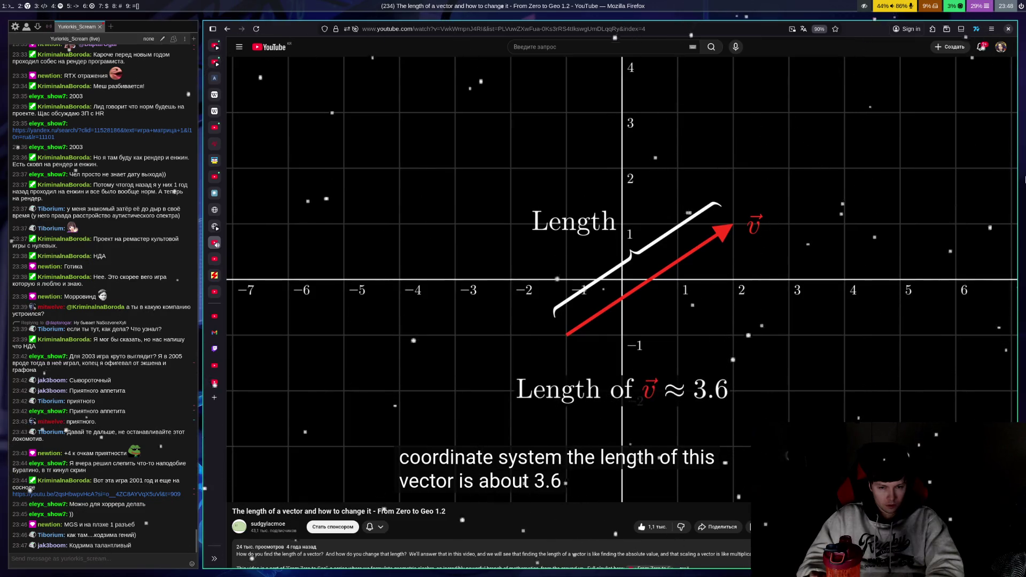
pyautogui.press('space')
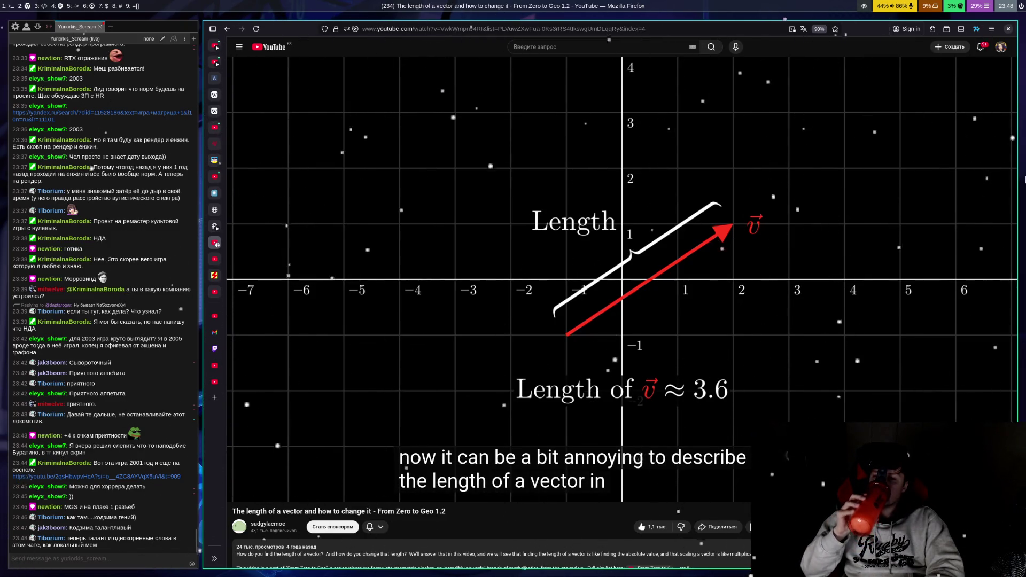
pyautogui.press('space')
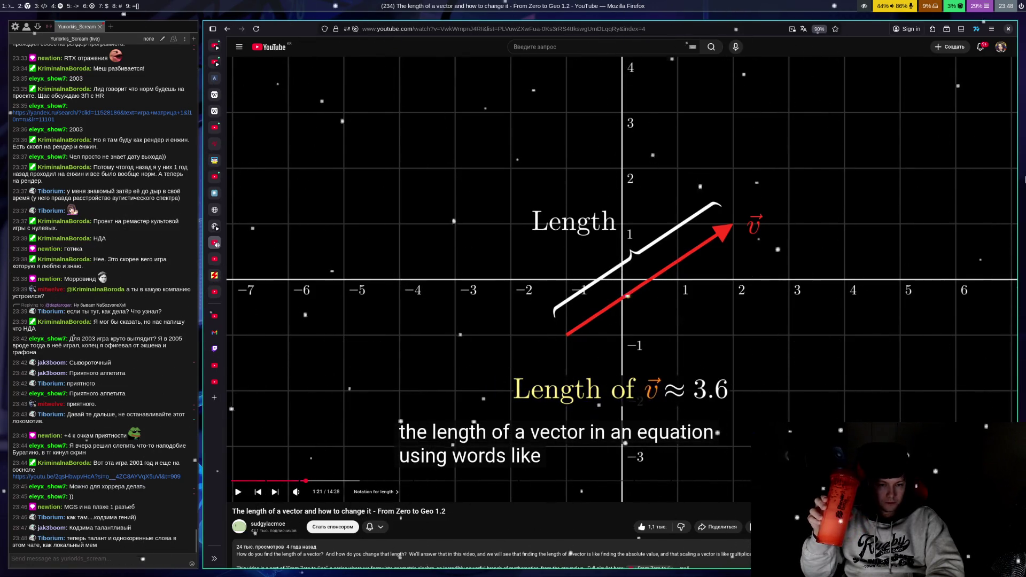
pyautogui.press('space')
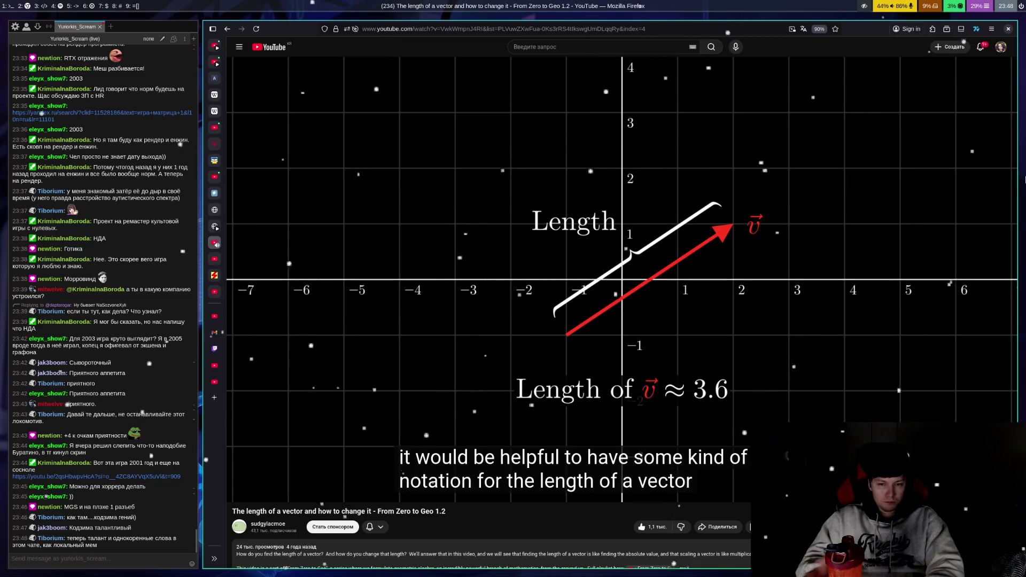
pyautogui.press('space')
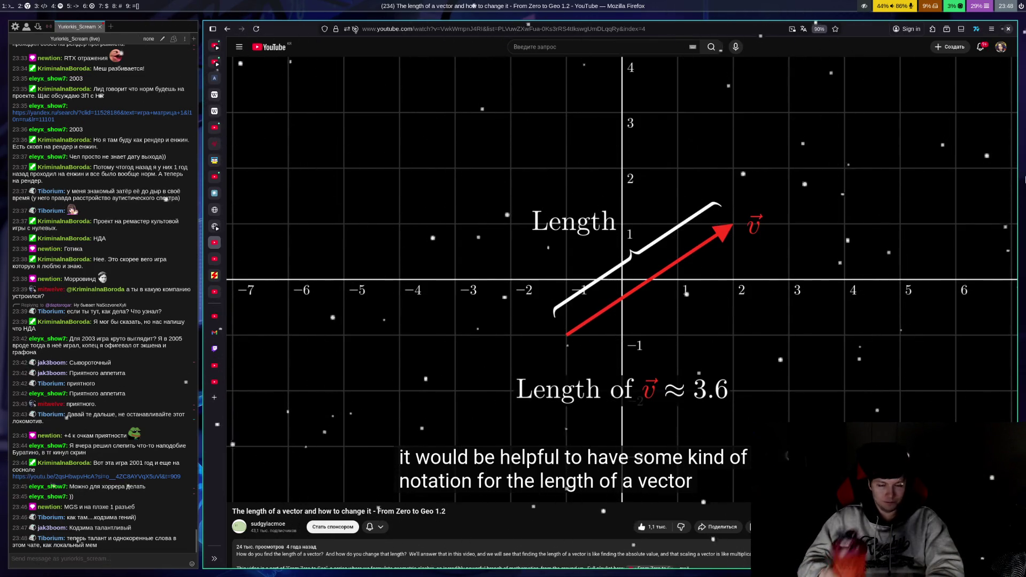
pyautogui.press('space')
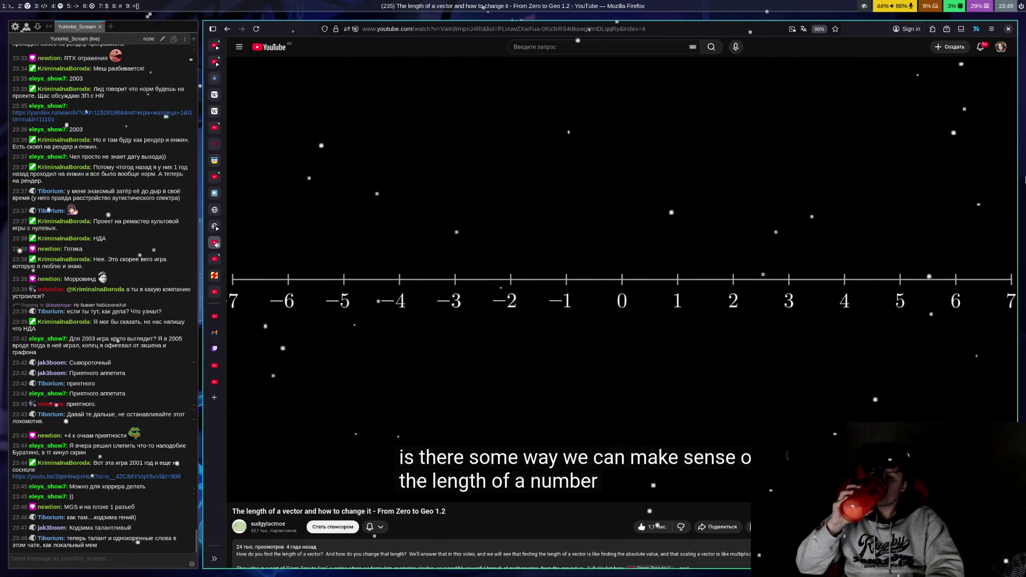
# Step: Pause and resume through the length-of-a-number question and the example showing the length of 2 is 2
pyautogui.press('space')
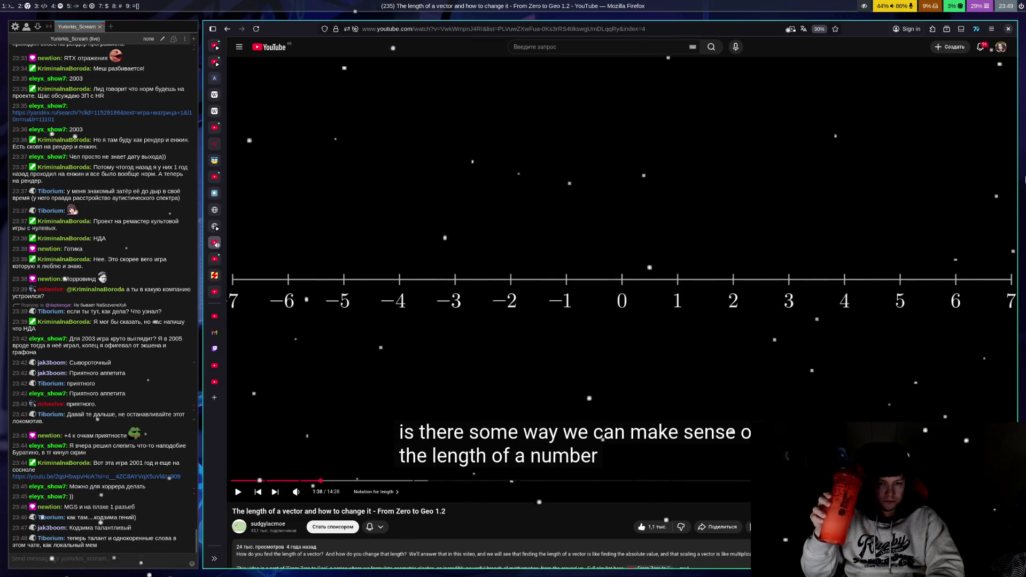
pyautogui.press('space')
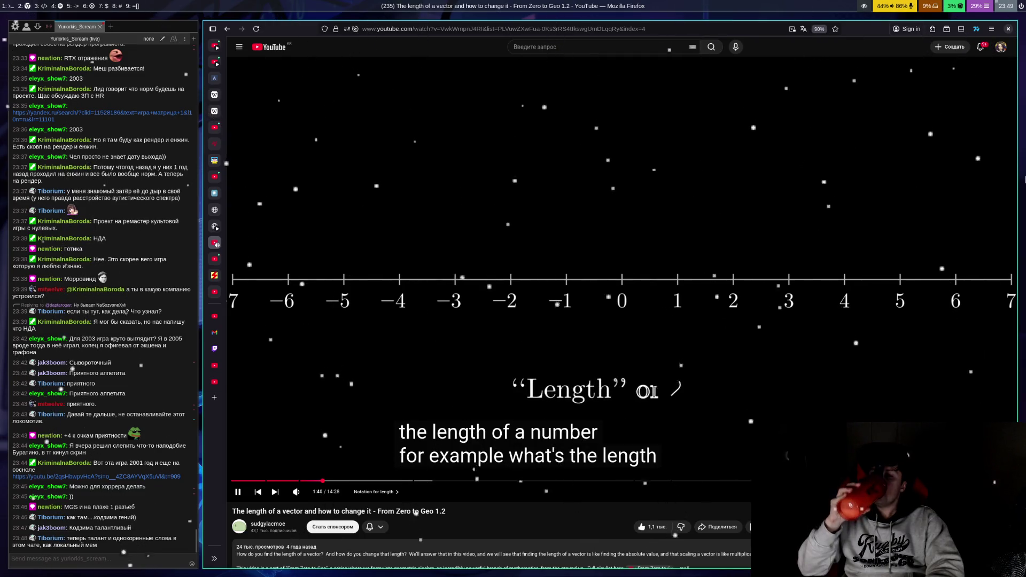
pyautogui.press('space')
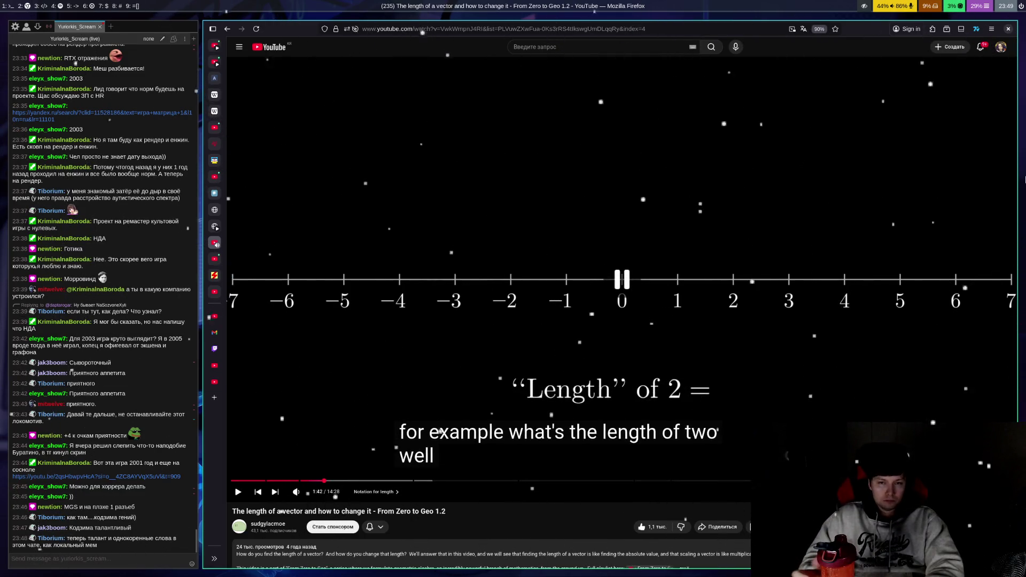
pyautogui.press('space')
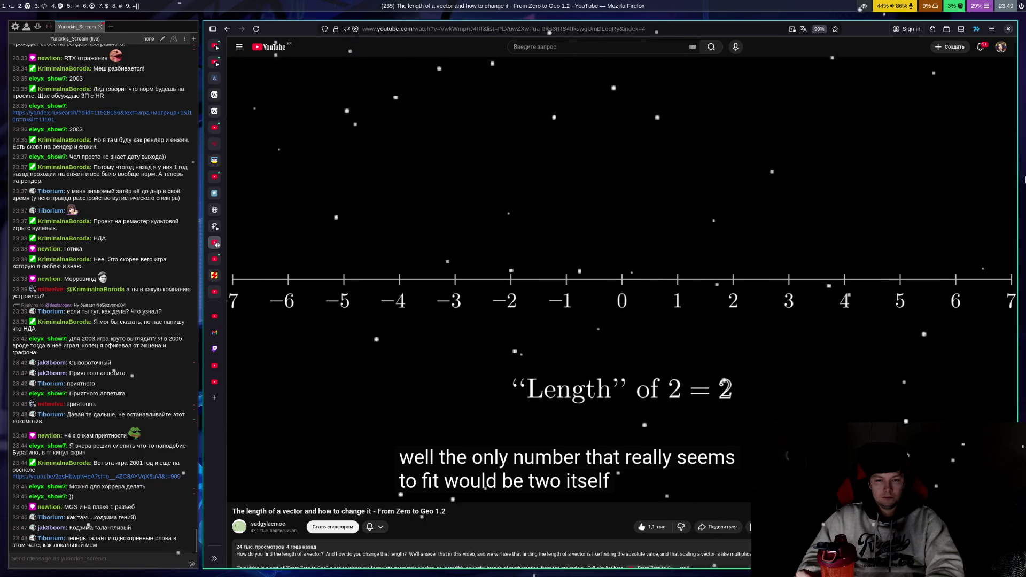
pyautogui.press('space')
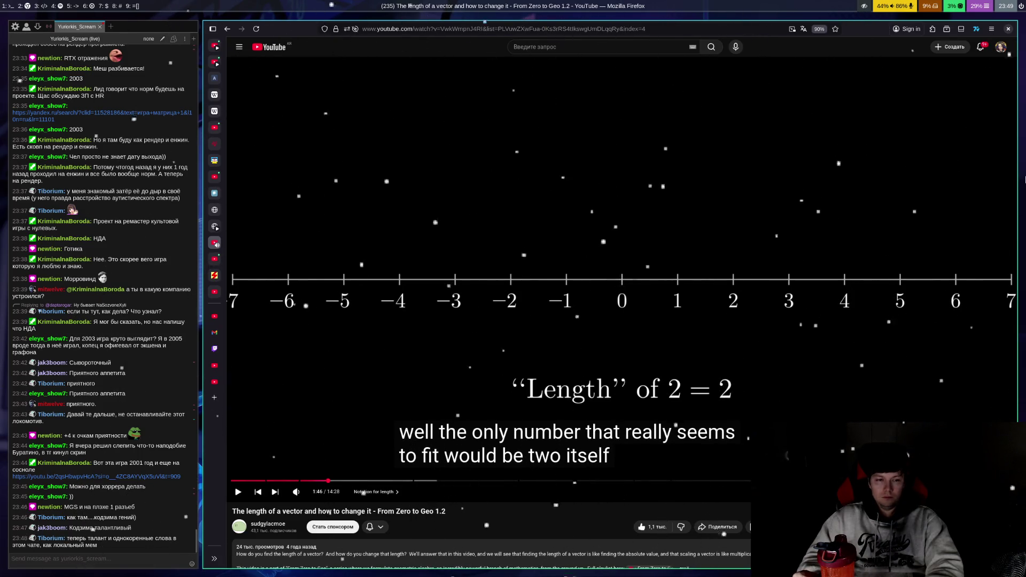
pyautogui.press('space')
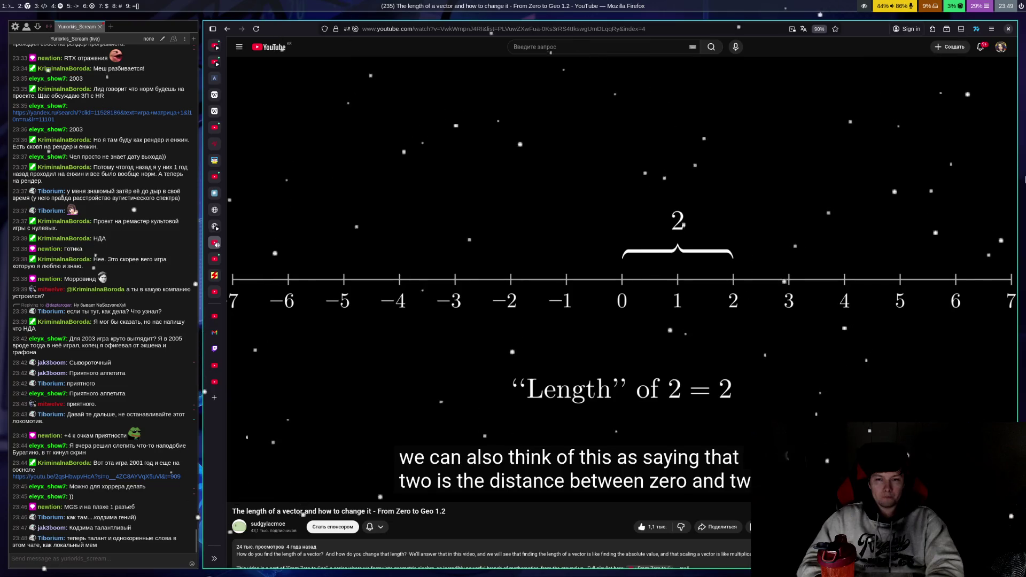
# Step: Pause at the distance and the vector from 0 to 2, then play on to the length of −3 equalling 3
pyautogui.press('space')
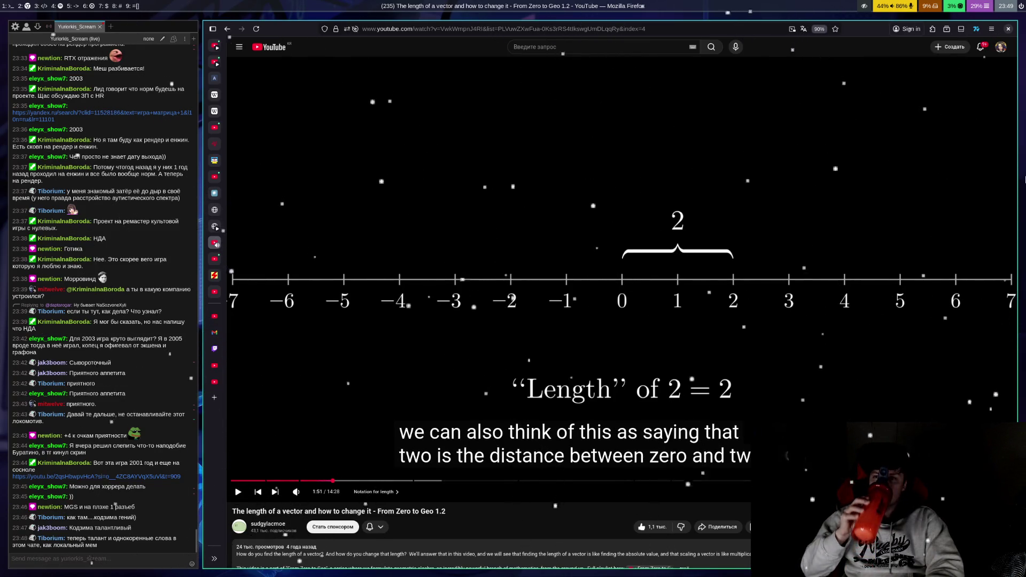
pyautogui.press('space')
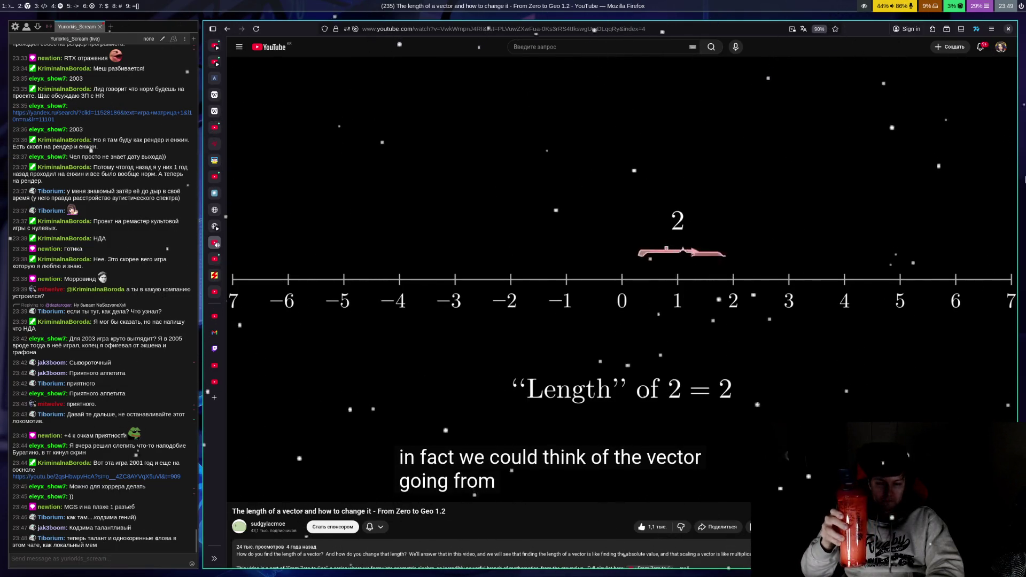
pyautogui.press('space')
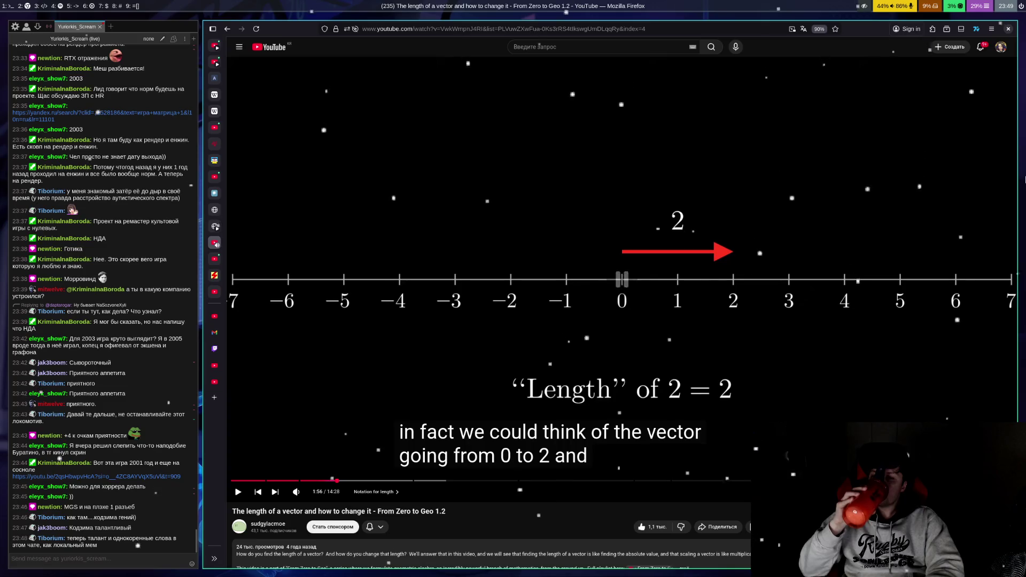
pyautogui.press('space')
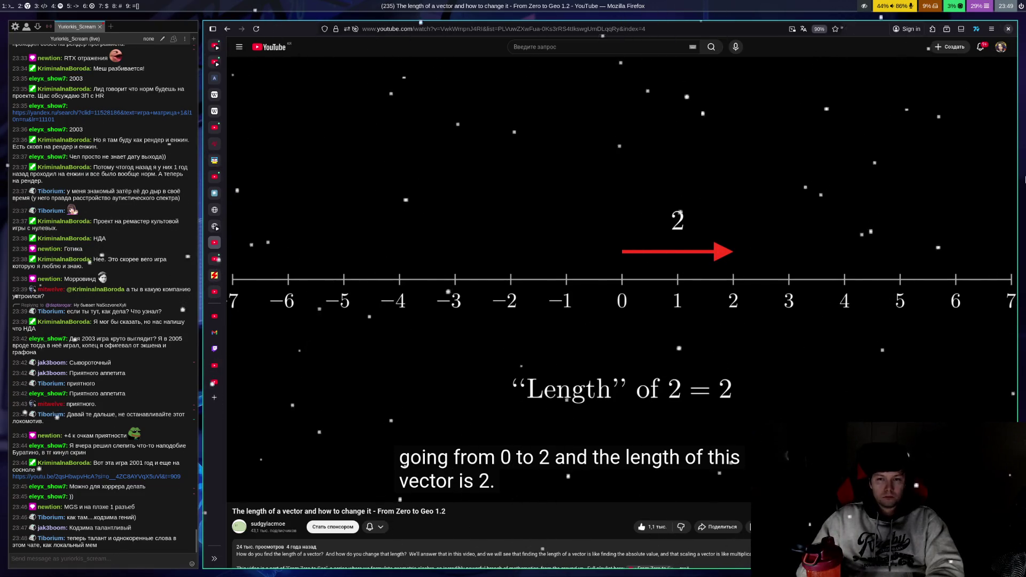
pyautogui.press('space')
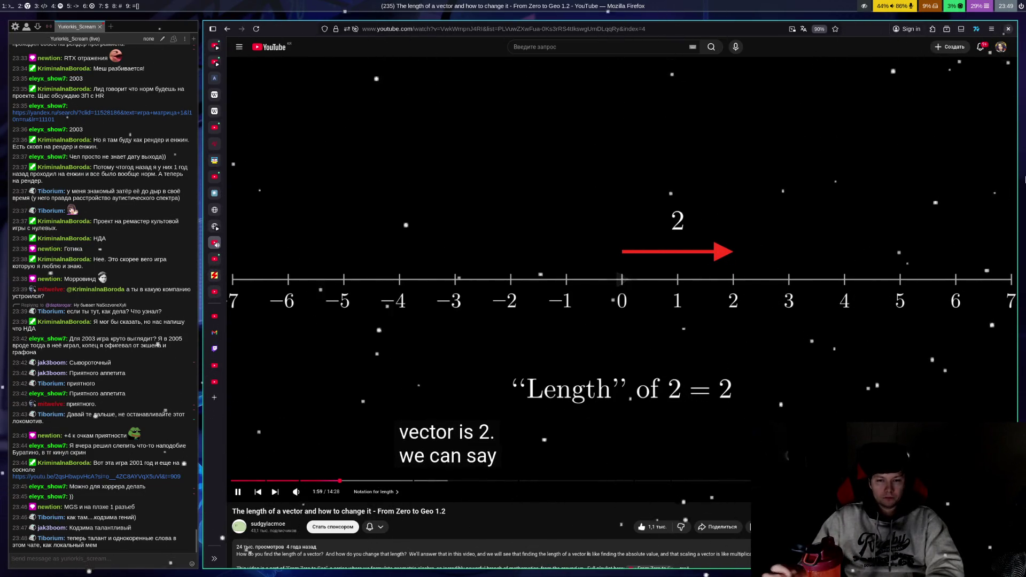
pyautogui.press('space')
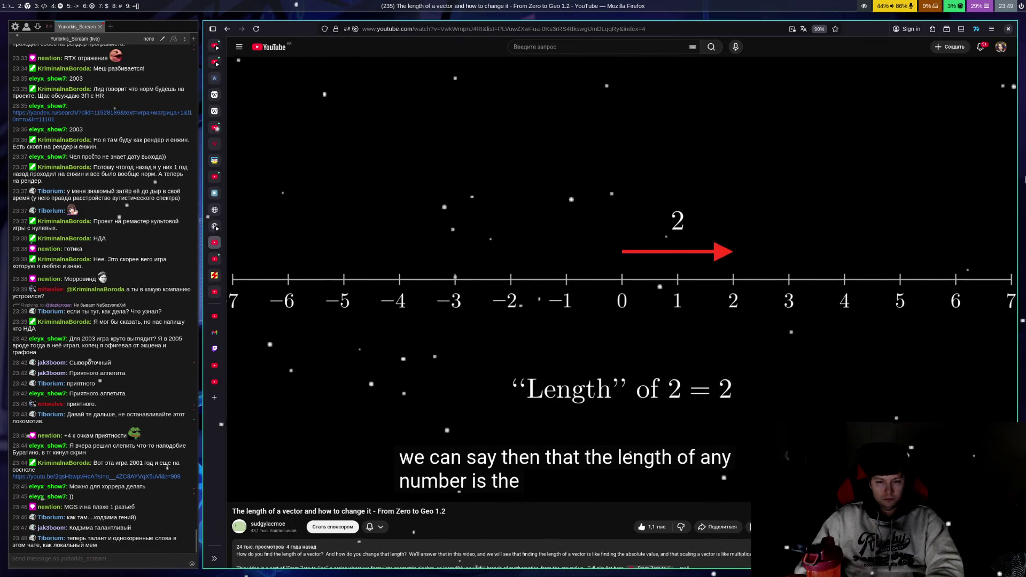
pyautogui.press('space')
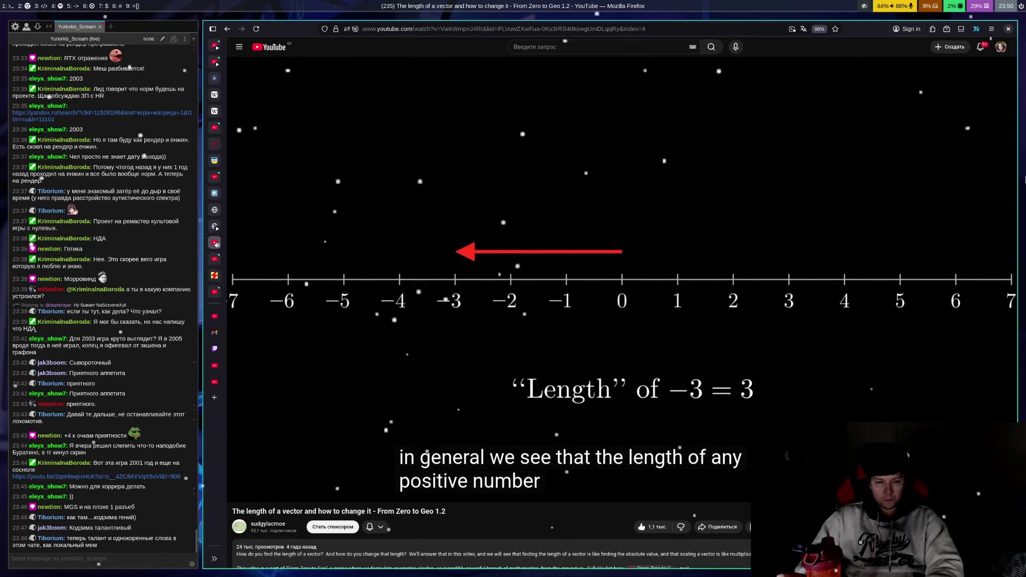
# Step: Step through the vector-length lesson around 2:39, then rewind five seconds and resume from 2:43
pyautogui.press('space')
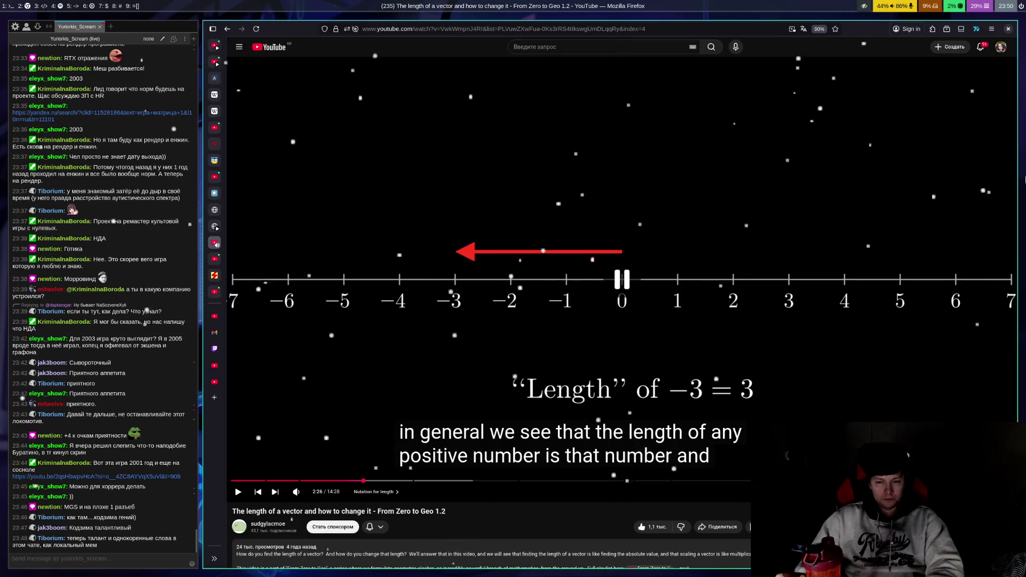
pyautogui.press('space')
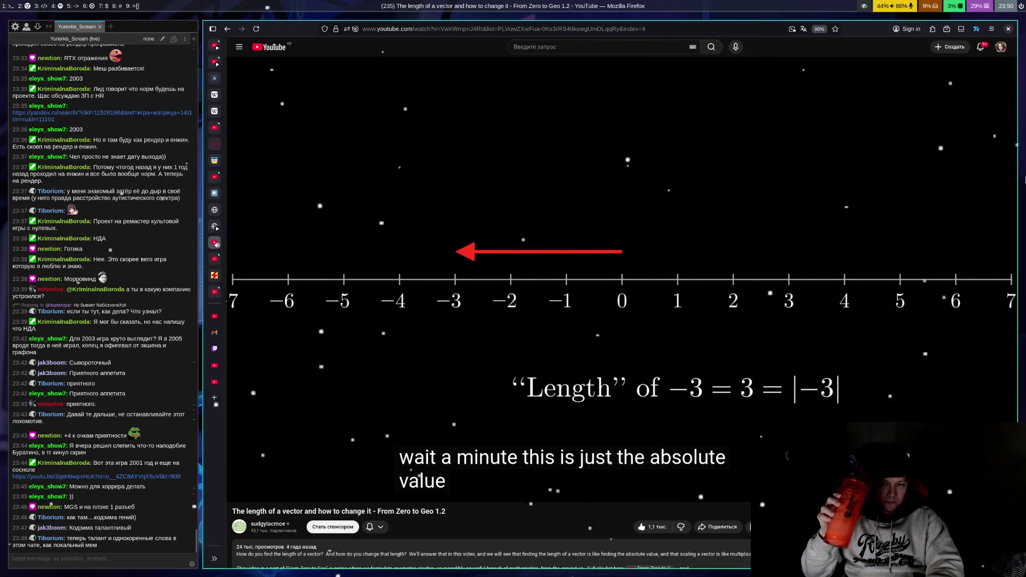
pyautogui.press('space')
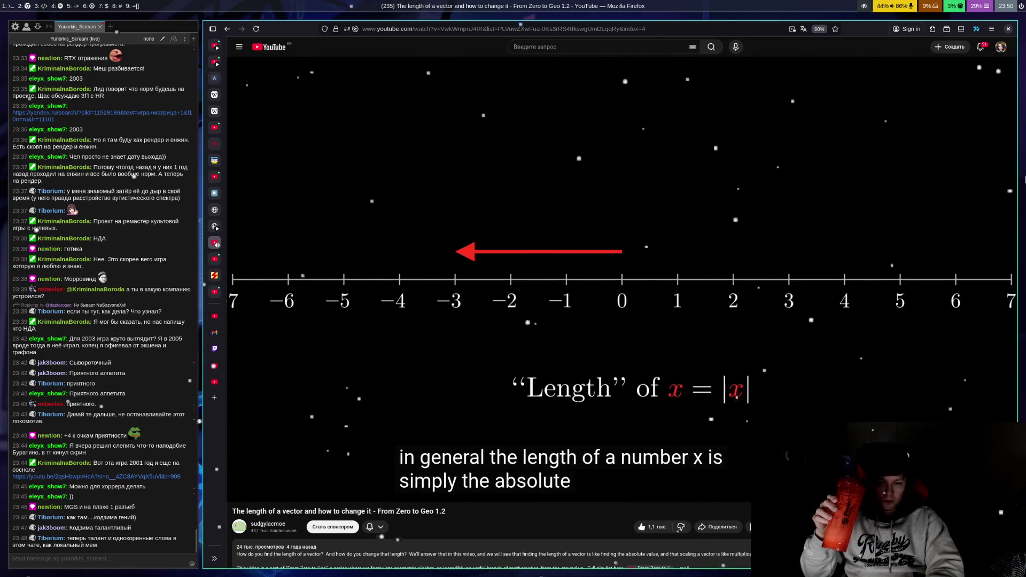
pyautogui.press('space')
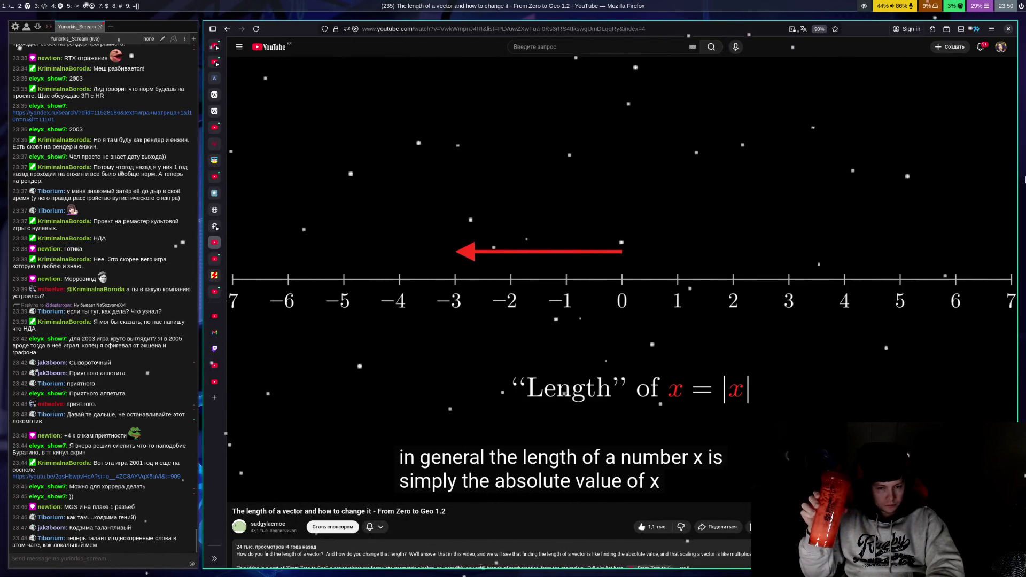
pyautogui.press('space')
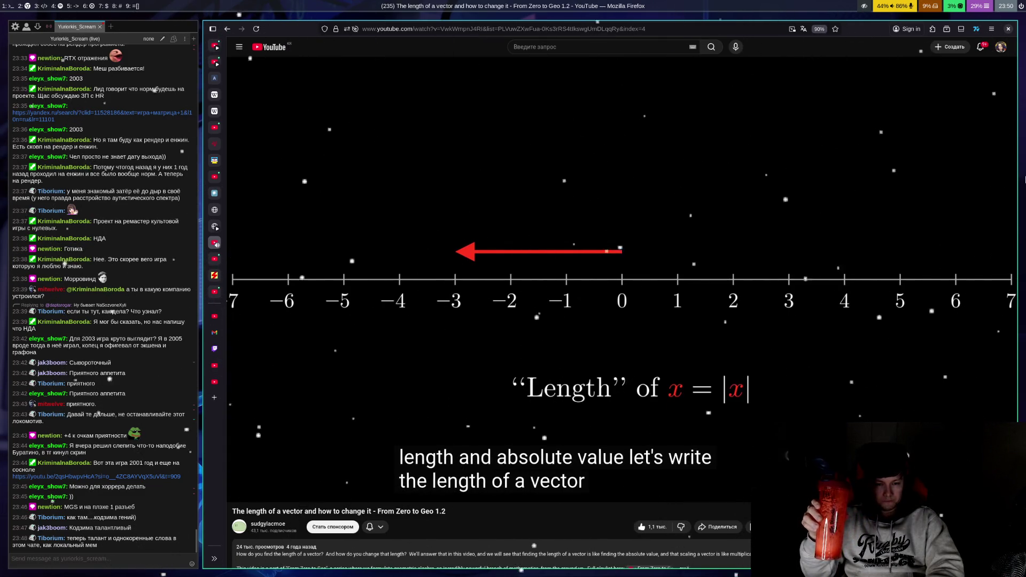
pyautogui.press('space')
pyautogui.press('space')
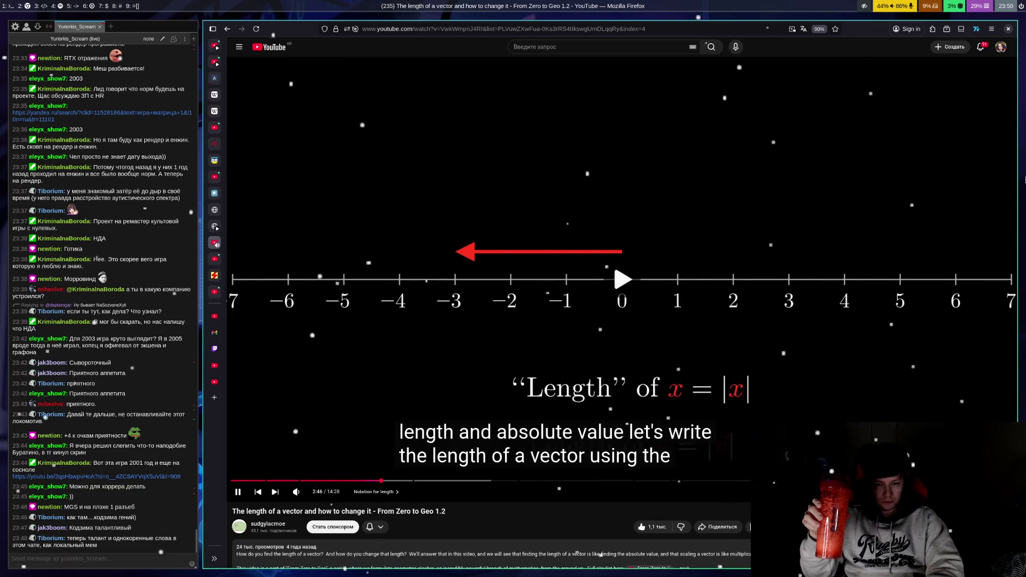
pyautogui.press('space')
pyautogui.press('Left')
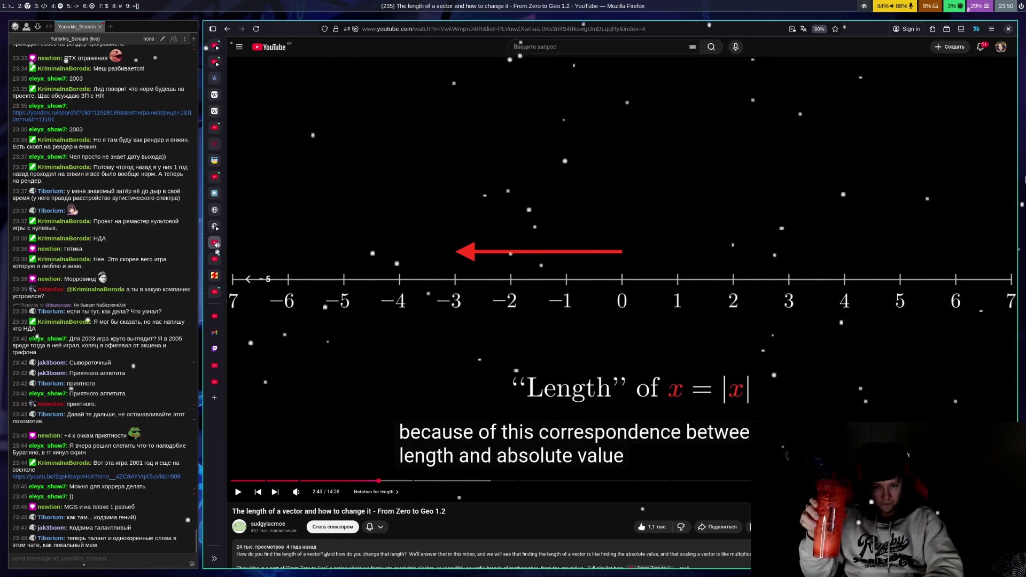
pyautogui.press('space')
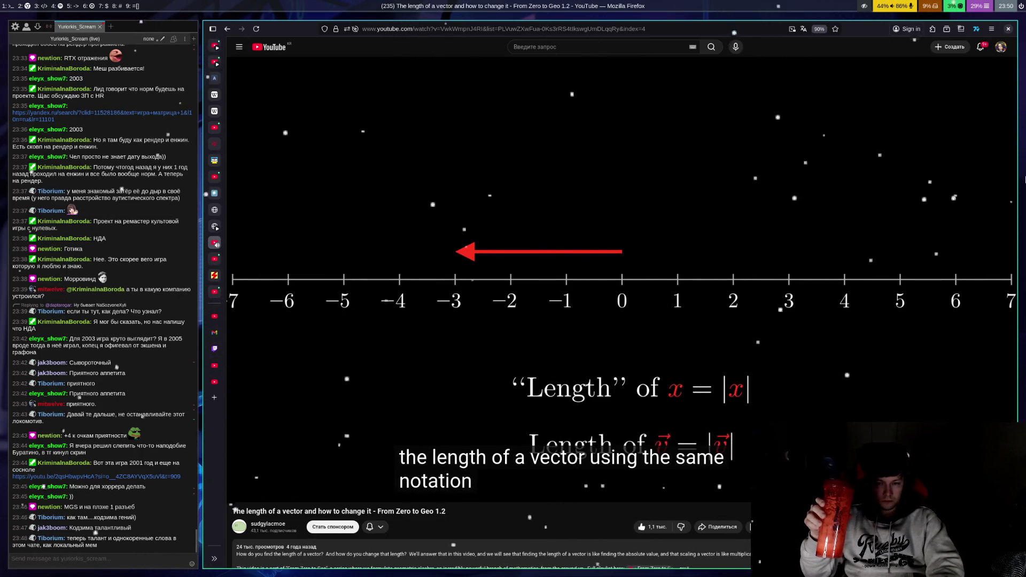
# Step: Watch the vector-length notation part, pausing briefly at 2:52 and 2:56
pyautogui.press('space')
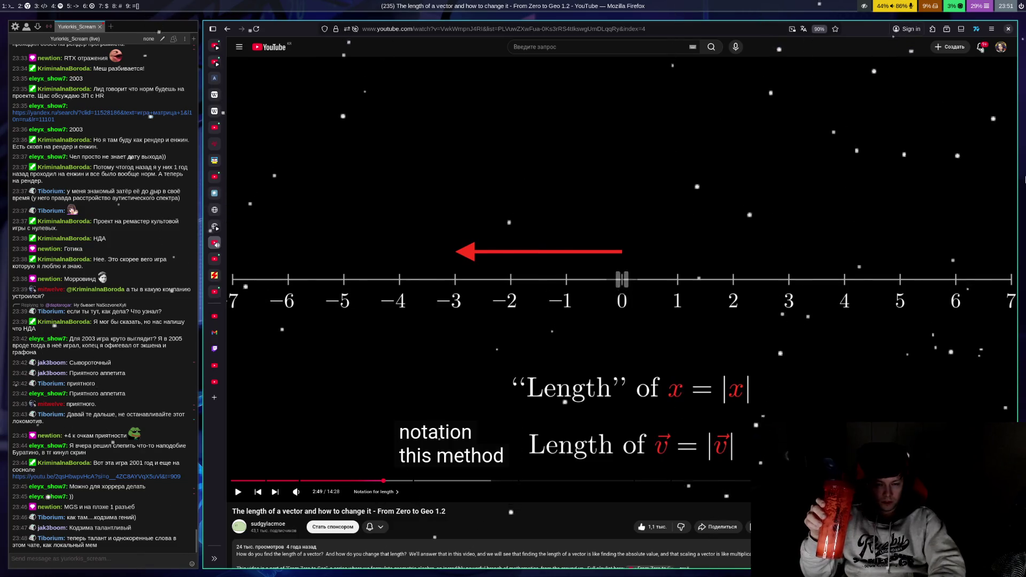
pyautogui.press('space')
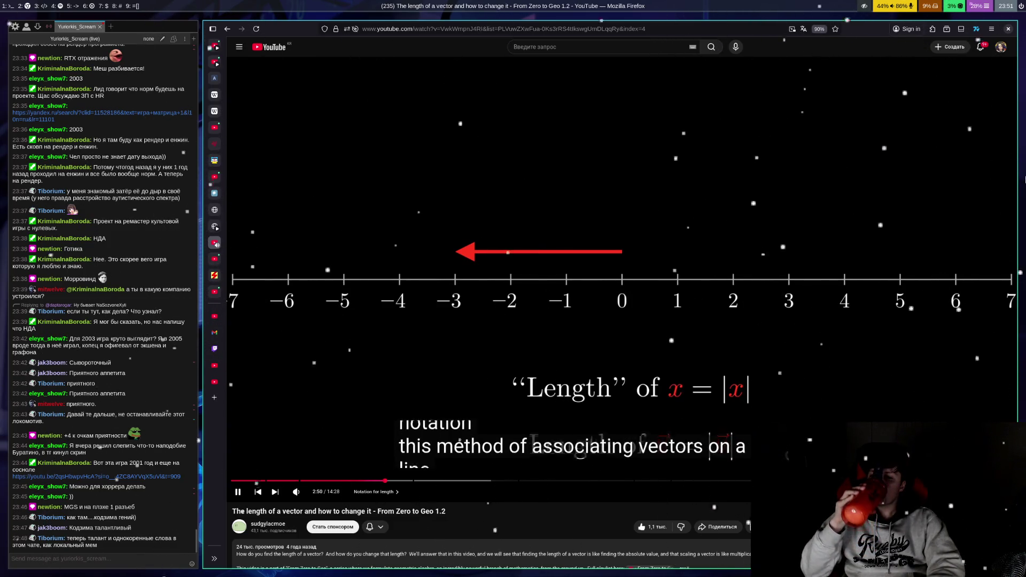
pyautogui.press('space')
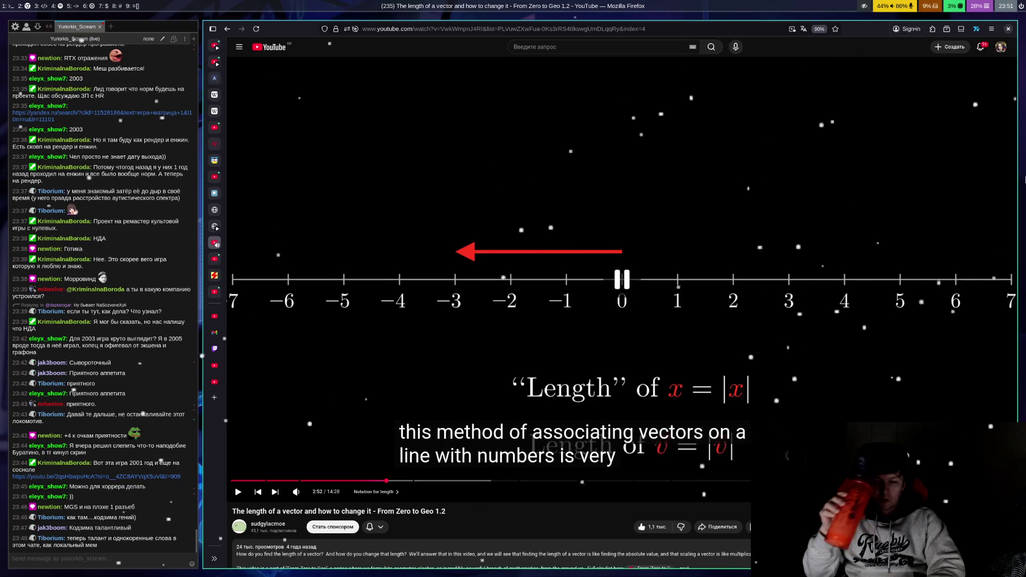
pyautogui.press('space')
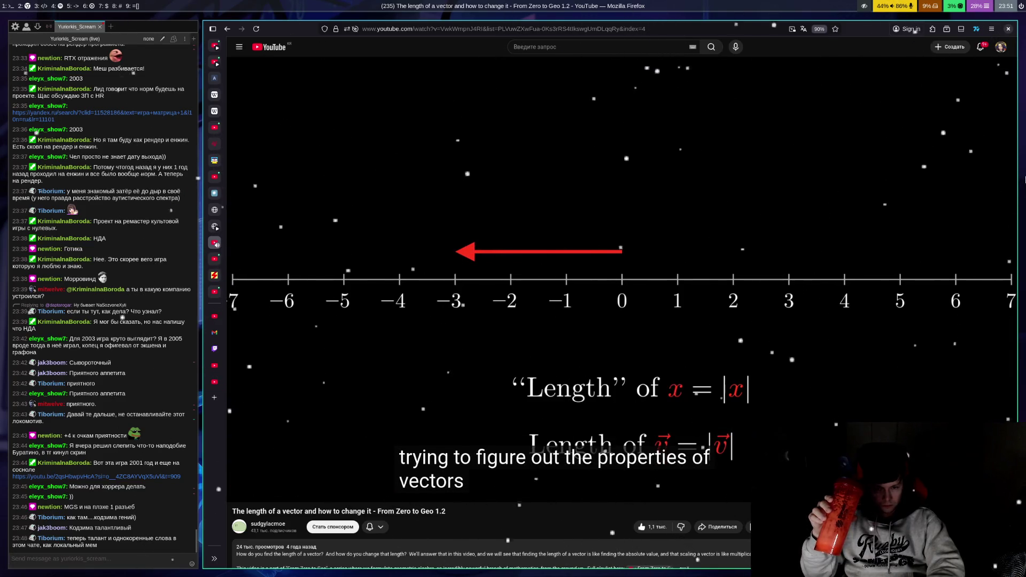
pyautogui.press('space')
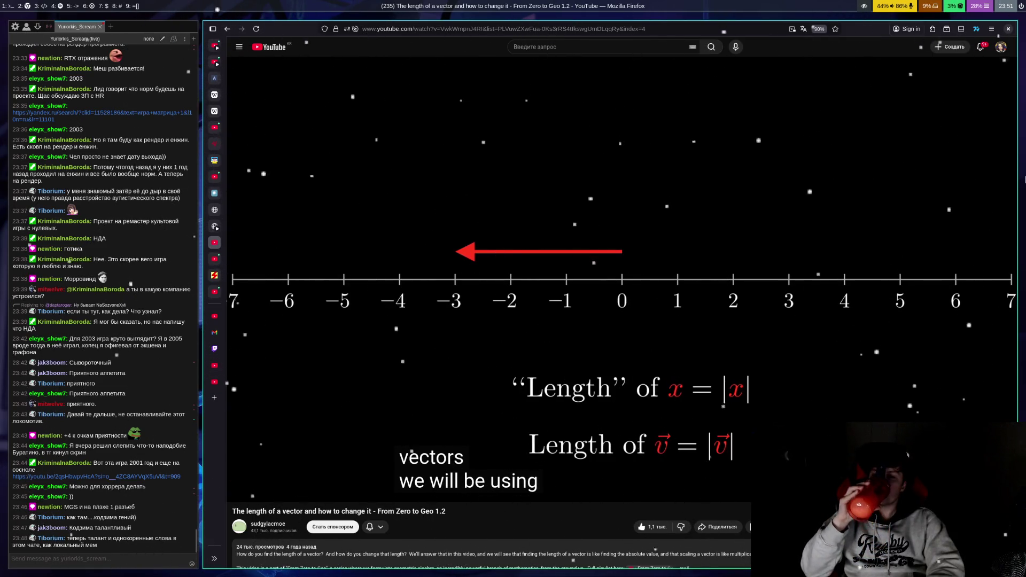
pyautogui.press('space')
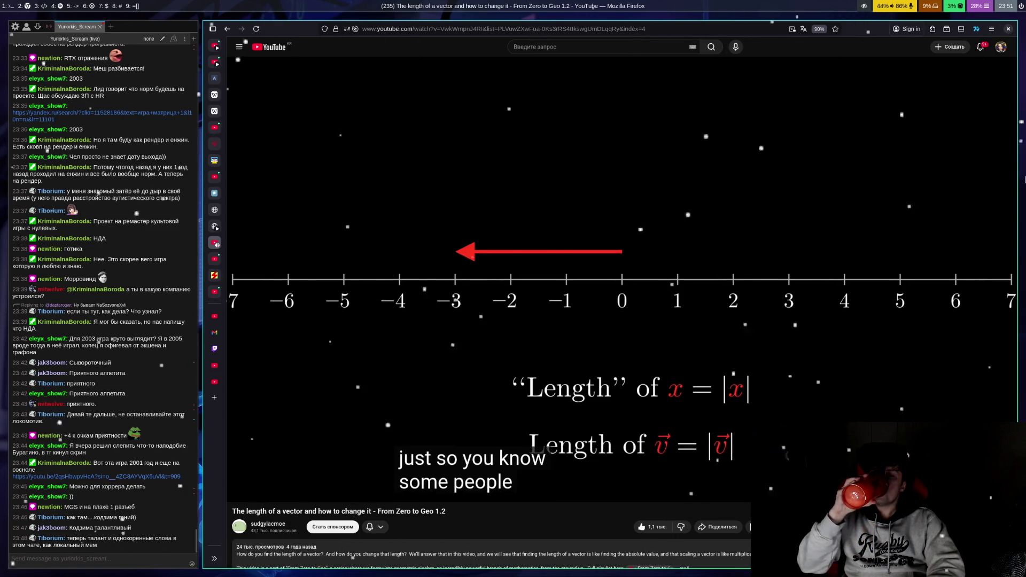
# Step: Pause the lesson past 3:02 and open the Splinter Cell video linked in Chatterino chat
pyautogui.press('space')
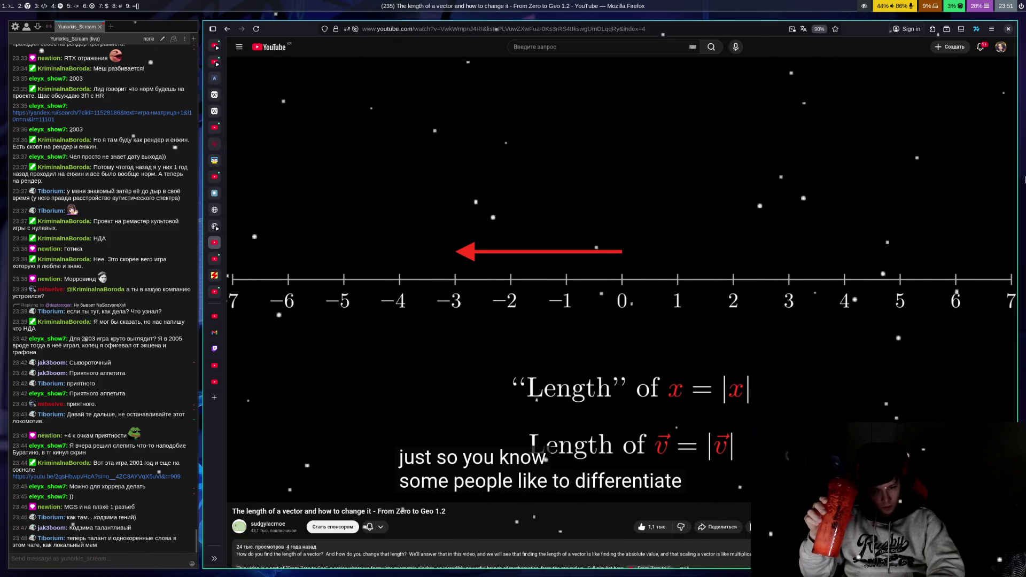
pyautogui.press('space')
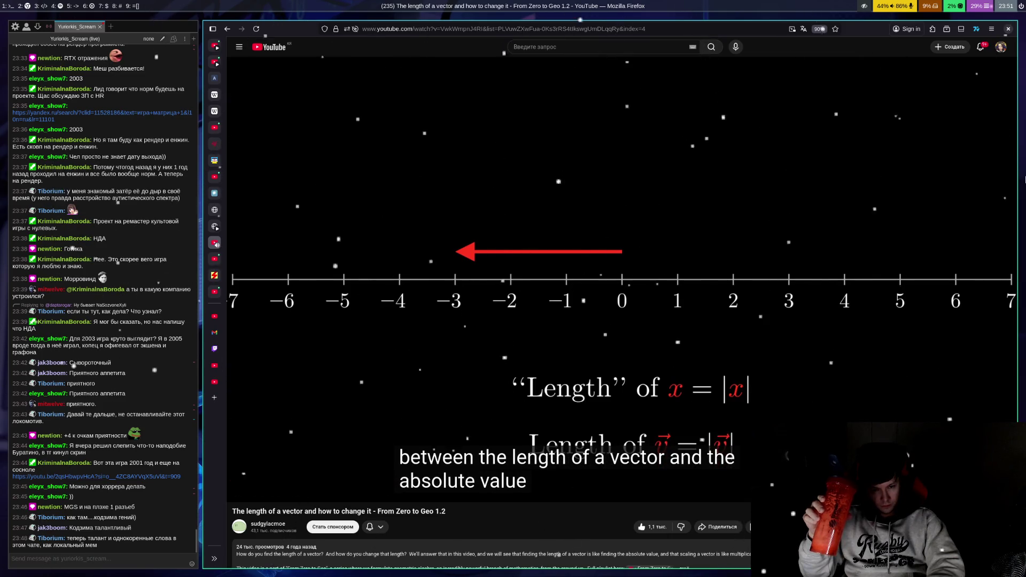
pyautogui.press('space')
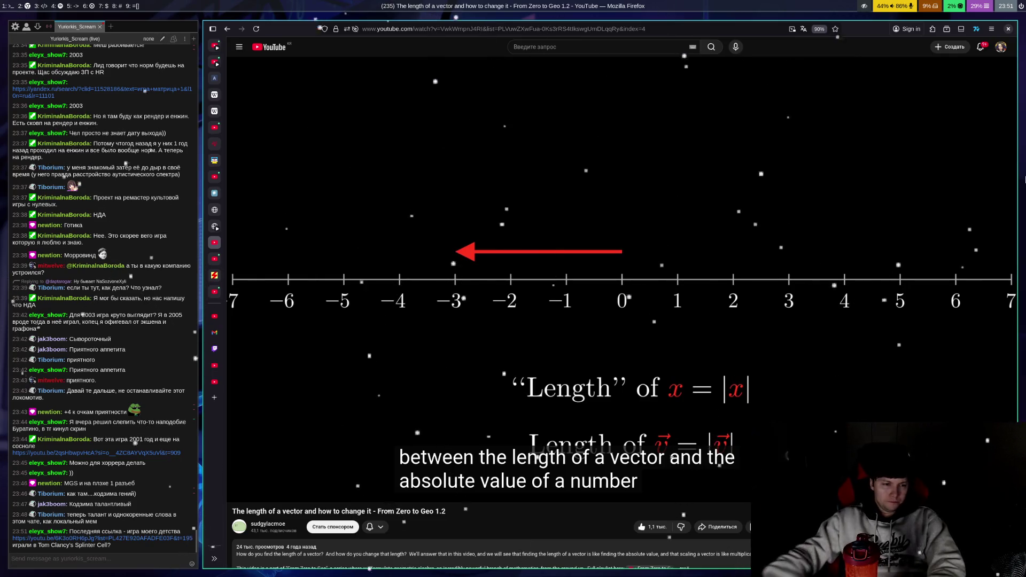
pyautogui.click(129, 538)
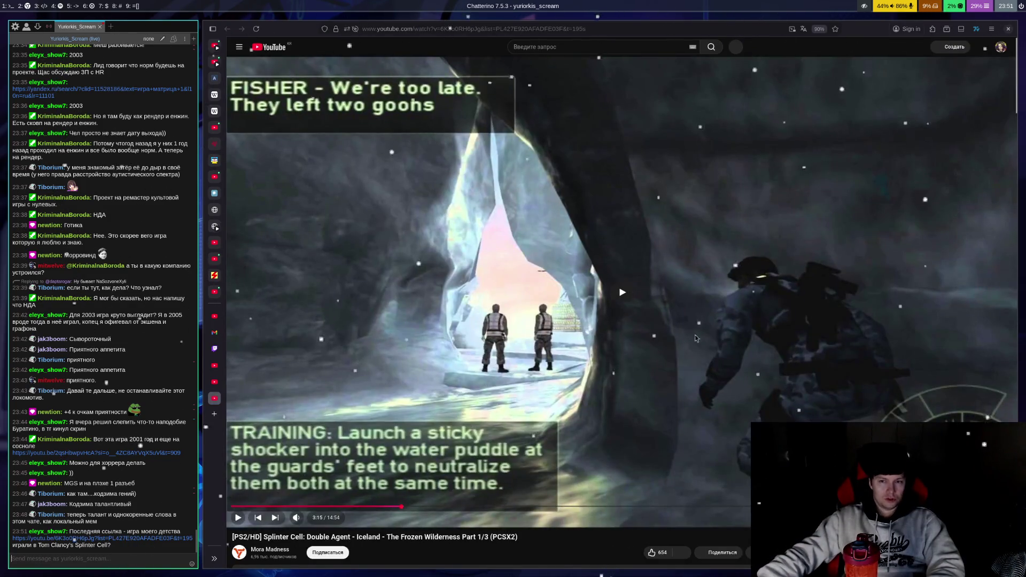
# Step: Play the Splinter Cell: Double Agent video, skip ahead to about 4:46, then close its tab
pyautogui.click(631, 300)
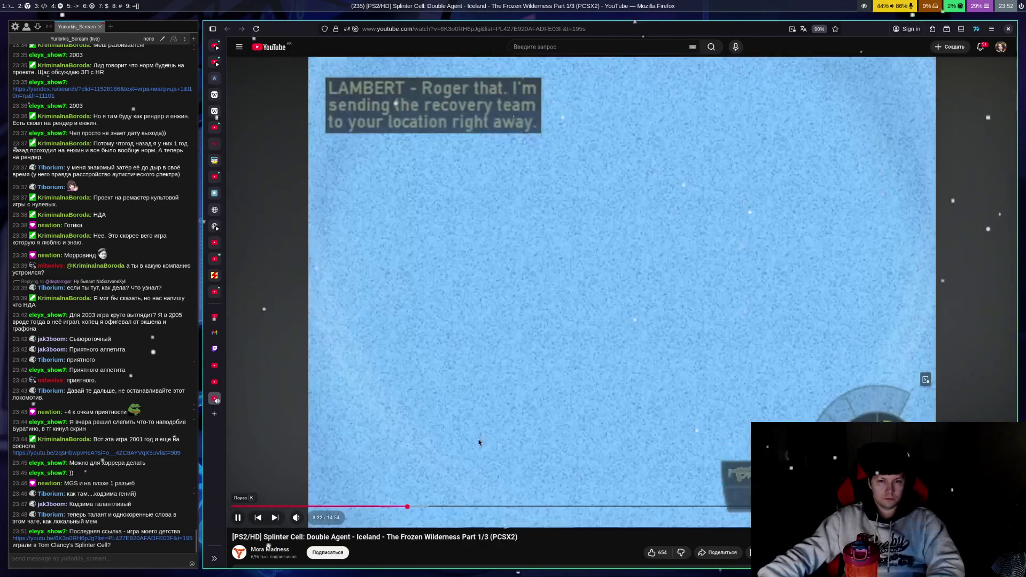
pyautogui.click(481, 506)
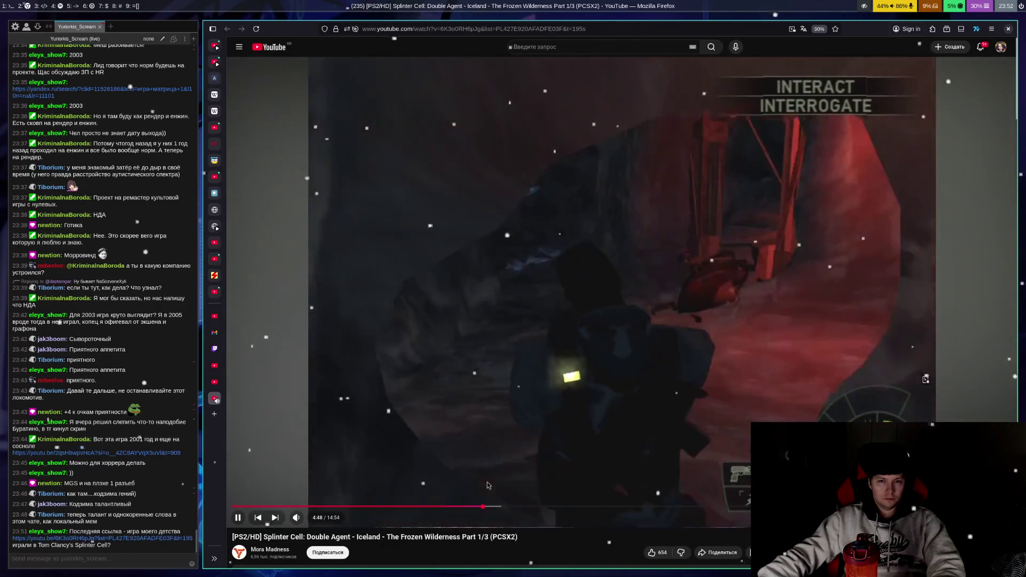
pyautogui.hotkey('ctrl', 'w')
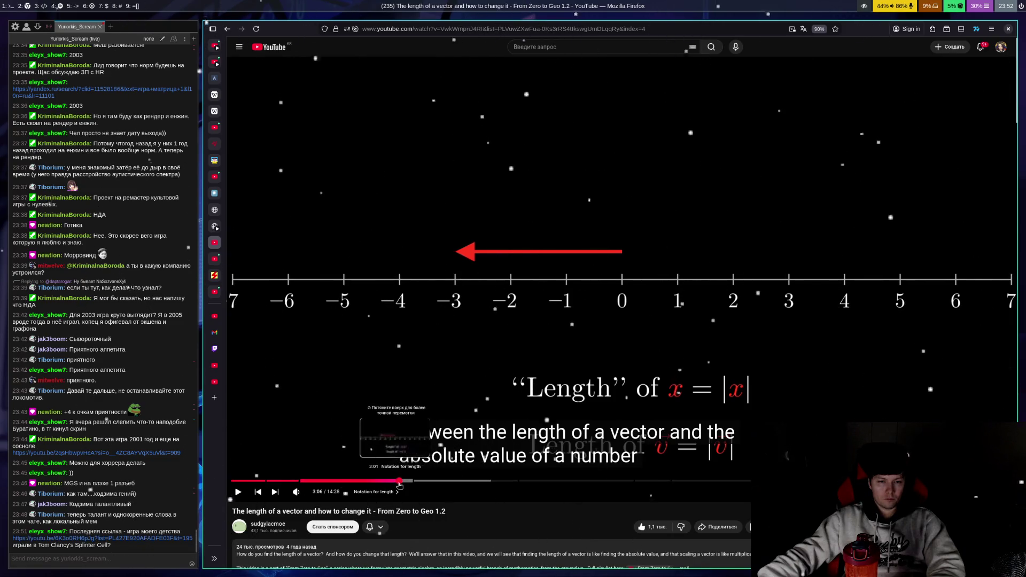
# Step: Rewind the vector-length lesson five seconds to about 3:03 and replay it
pyautogui.press('Left')
pyautogui.press('space')
pyautogui.press('space')
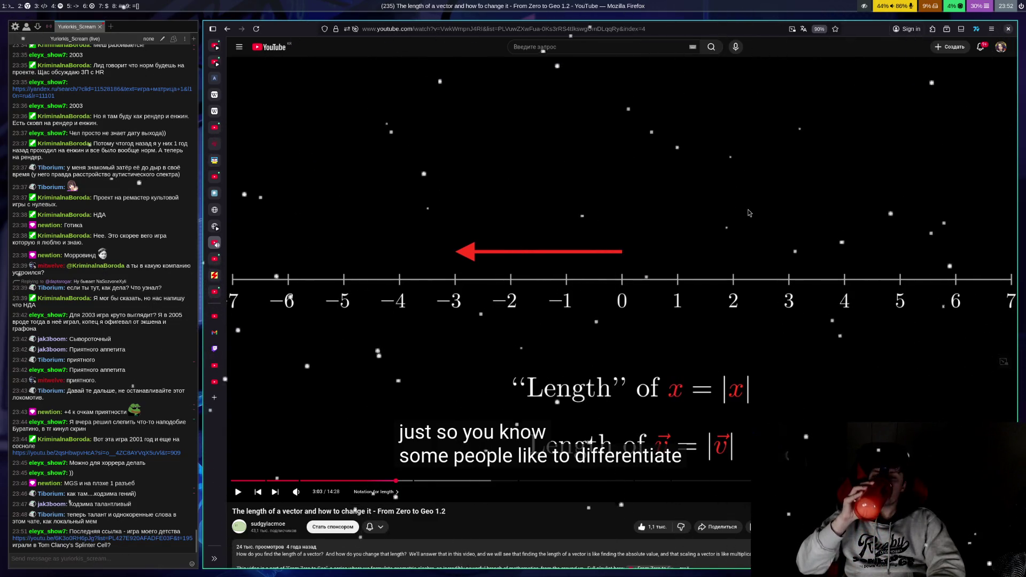
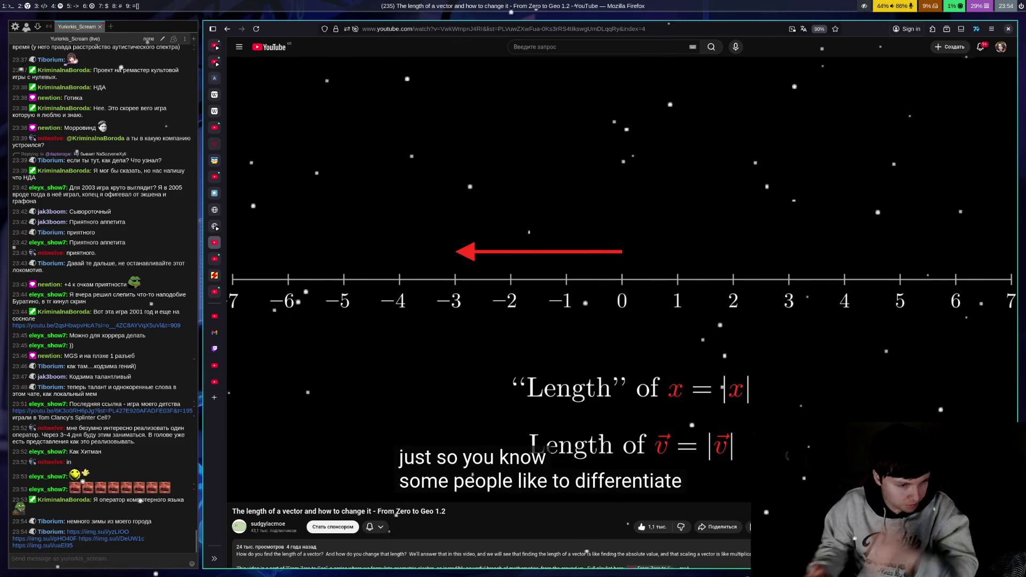
# Step: Open the iimg.su image link from the Chatterino chat in a new Firefox tab
pyautogui.moveTo(740, 219)
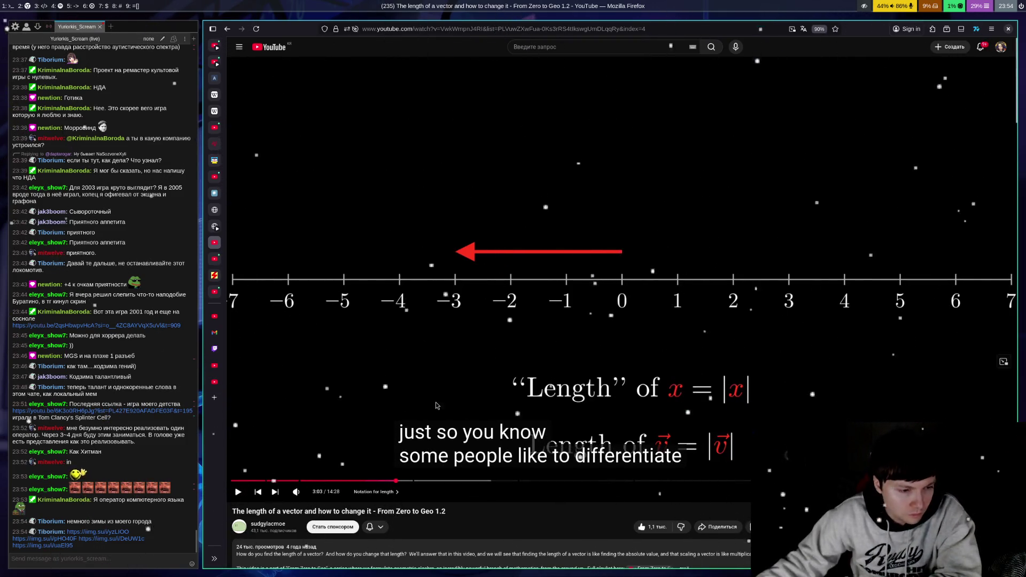
pyautogui.click(98, 532)
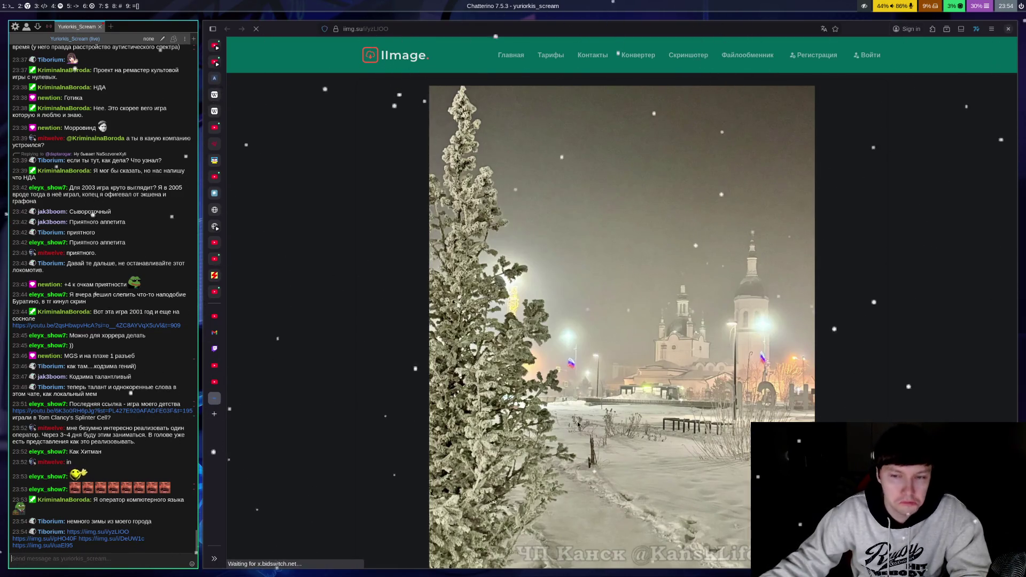
# Step: Close the snowy fir-tree photo tab with Ctrl+W to get back to the YouTube lesson
pyautogui.hotkey('ctrl', 'w')
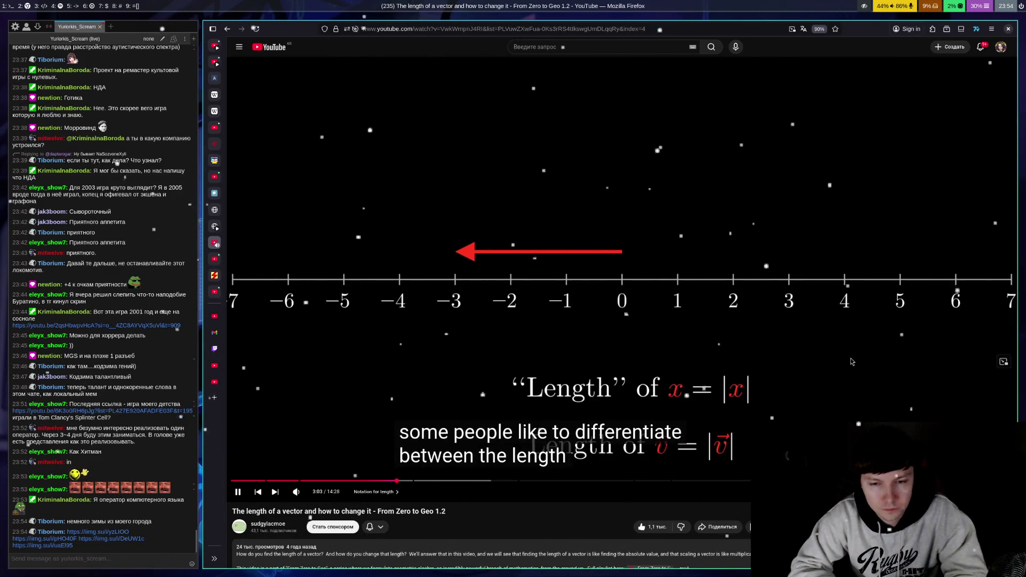
# Step: Watch the 'Notation for length' section to about 3:20, pausing repeatedly and rewinding 5 seconds once
pyautogui.press('space')
pyautogui.press('space')
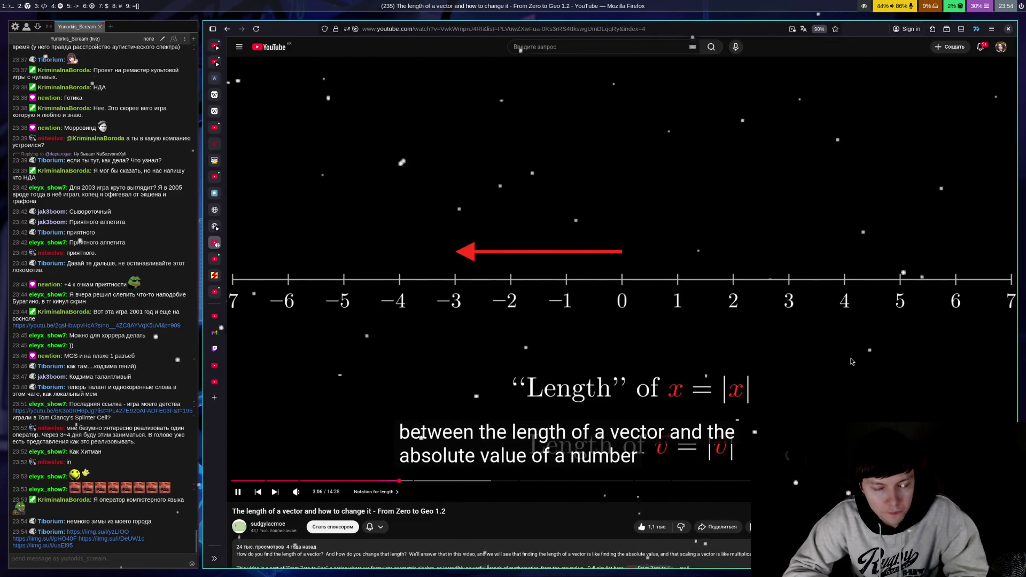
pyautogui.press('space')
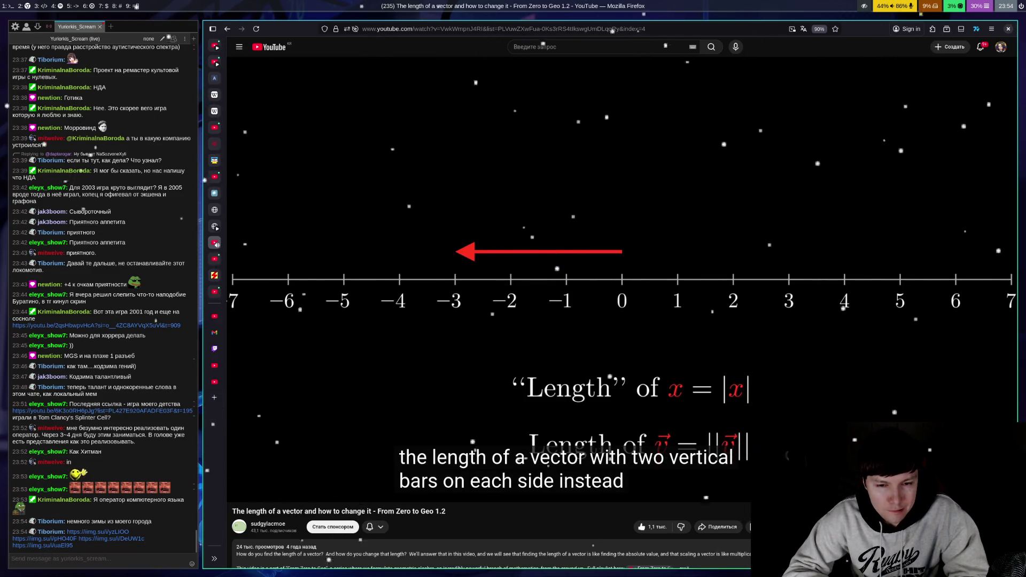
pyautogui.press('space')
pyautogui.press('space')
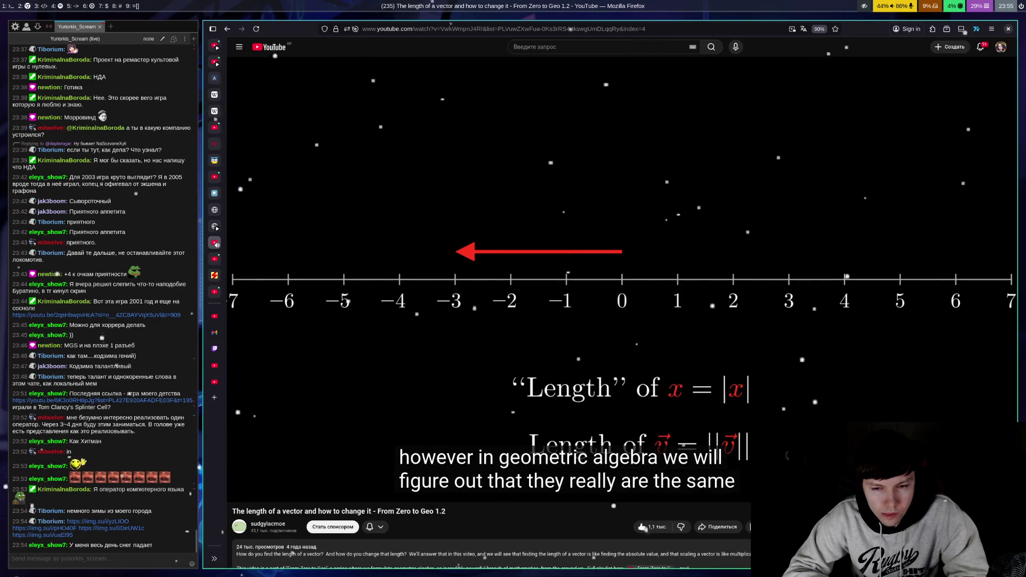
pyautogui.click(852, 362)
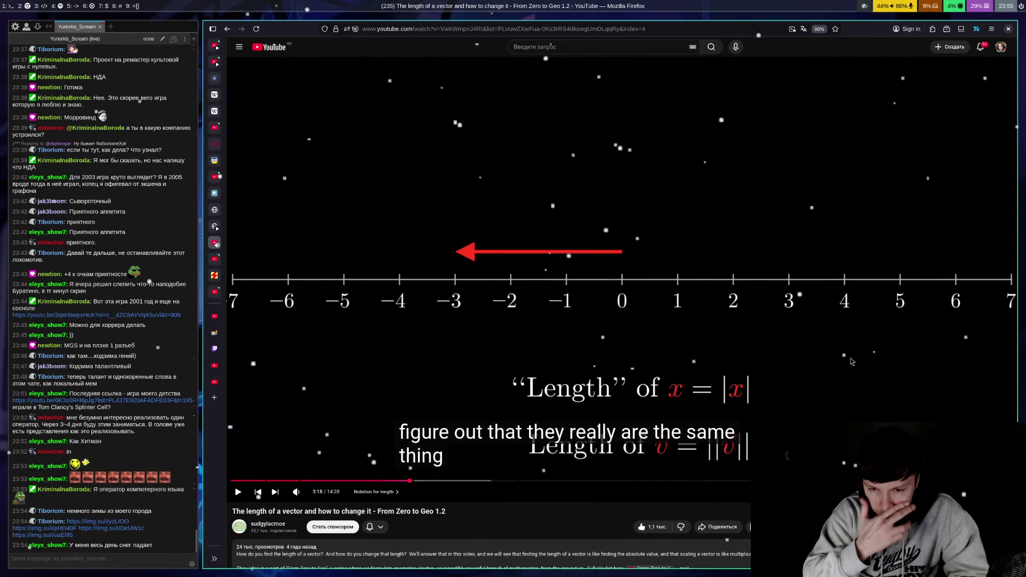
pyautogui.press('space')
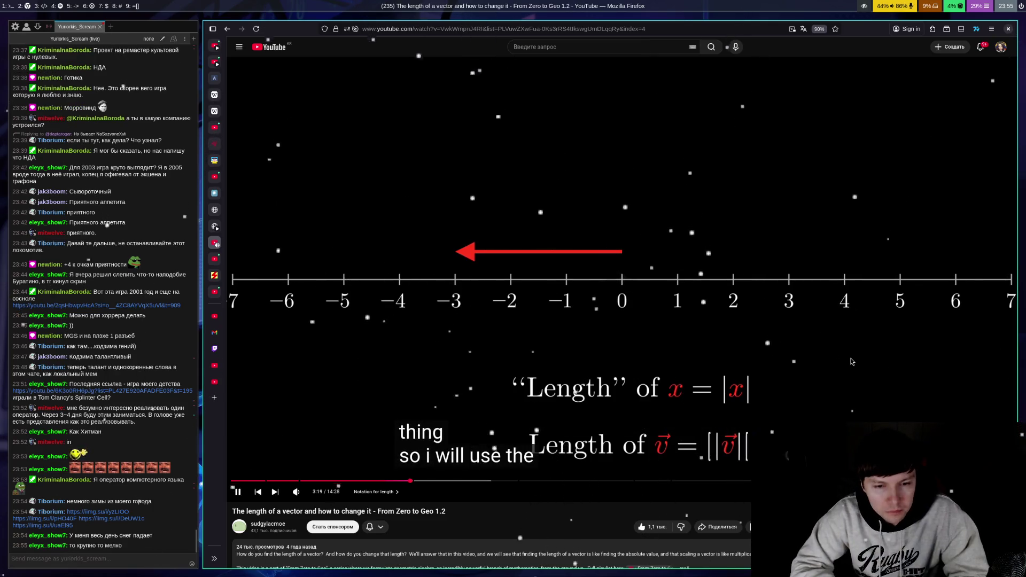
pyautogui.press('space')
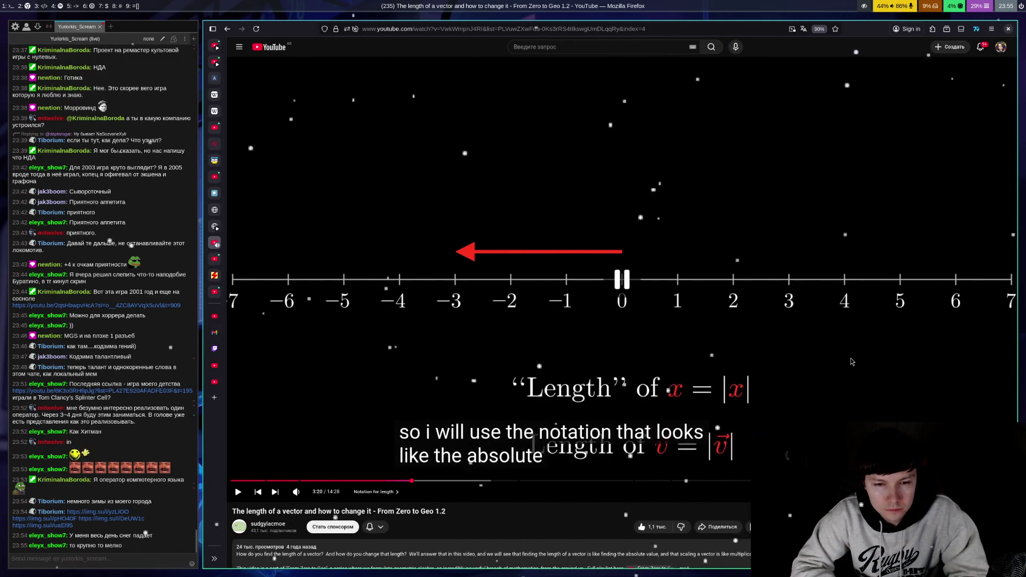
pyautogui.press('space')
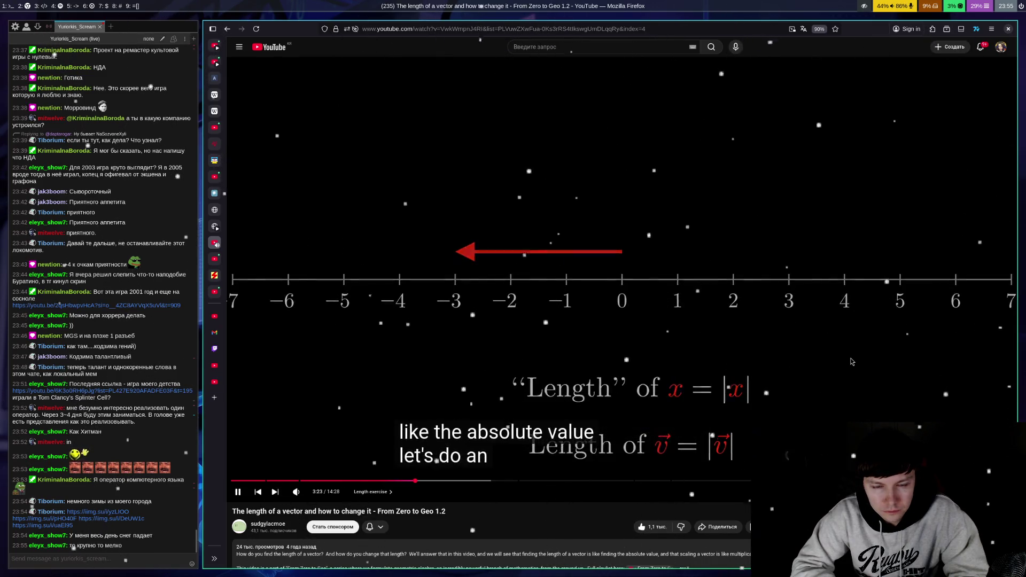
pyautogui.press('Left')
pyautogui.press('Left')
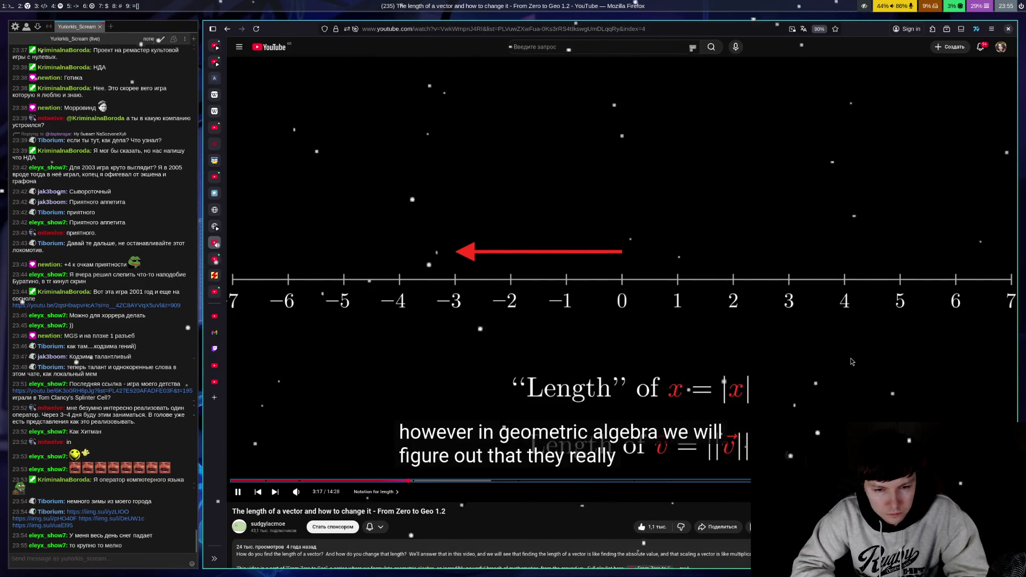
pyautogui.press('space')
pyautogui.press('space')
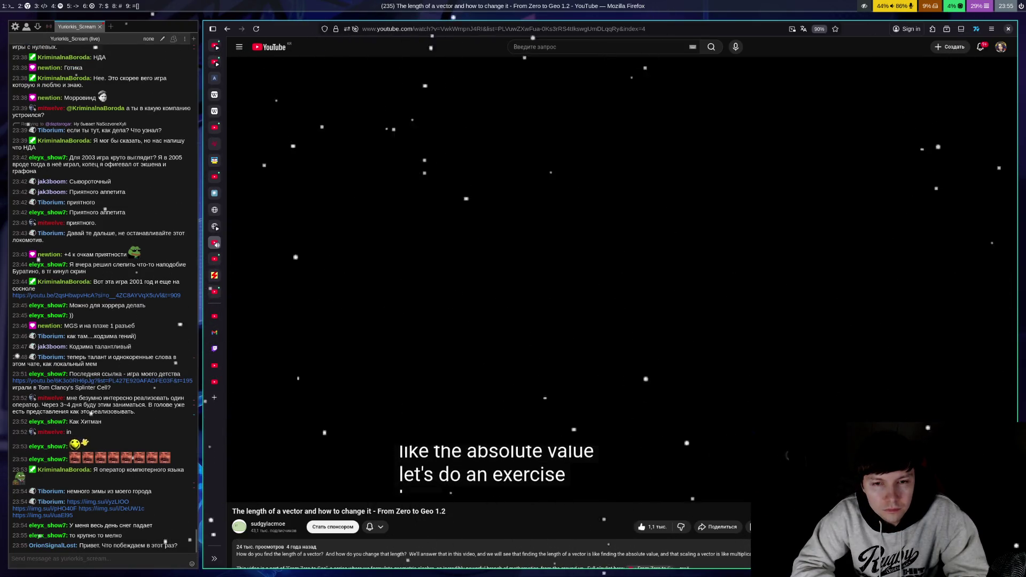
# Step: Pause the lesson at the exercise intro, then resume it on the labelled vector grid
pyautogui.click(620, 276)
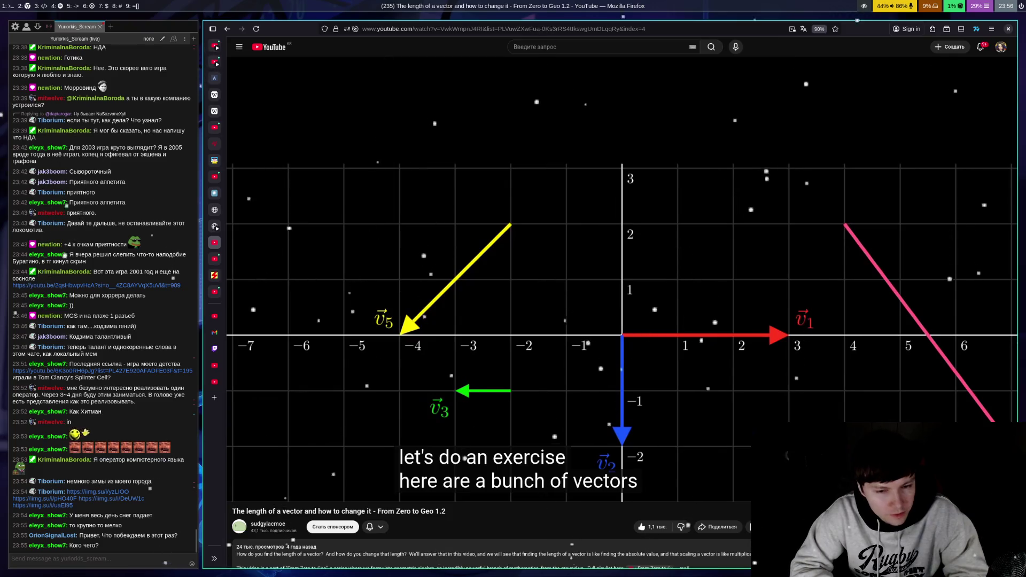
pyautogui.click(853, 361)
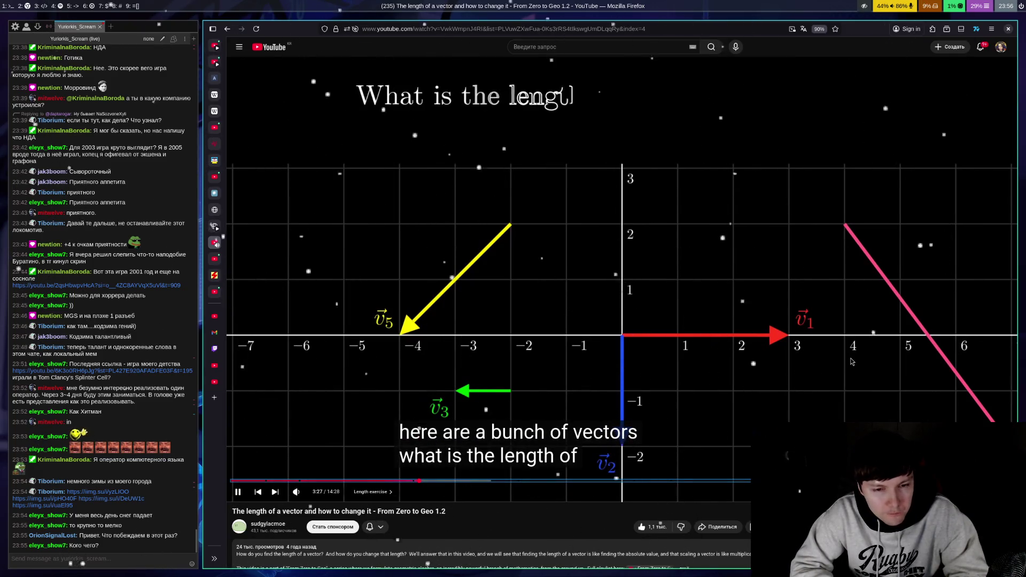
# Step: Pause and resume around 3:28 as the lesson highlights v1 along the x-axis
pyautogui.click(852, 362)
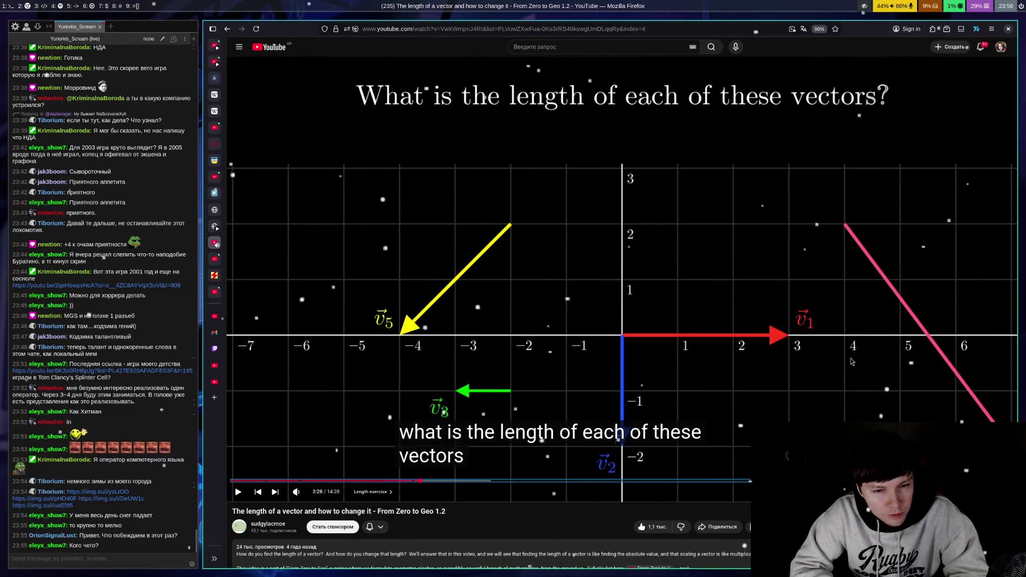
pyautogui.press('space')
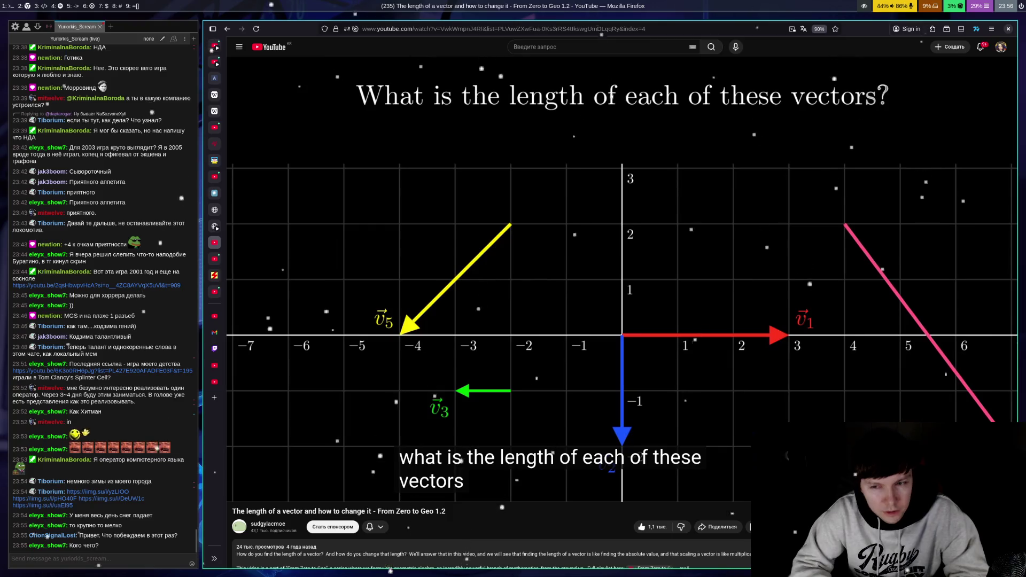
pyautogui.press('space')
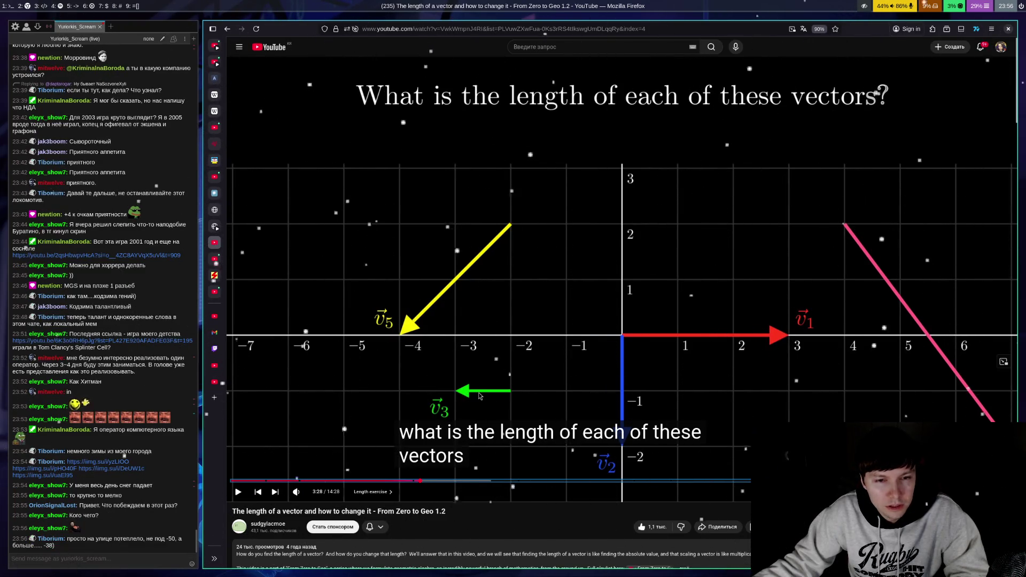
pyautogui.click(428, 343)
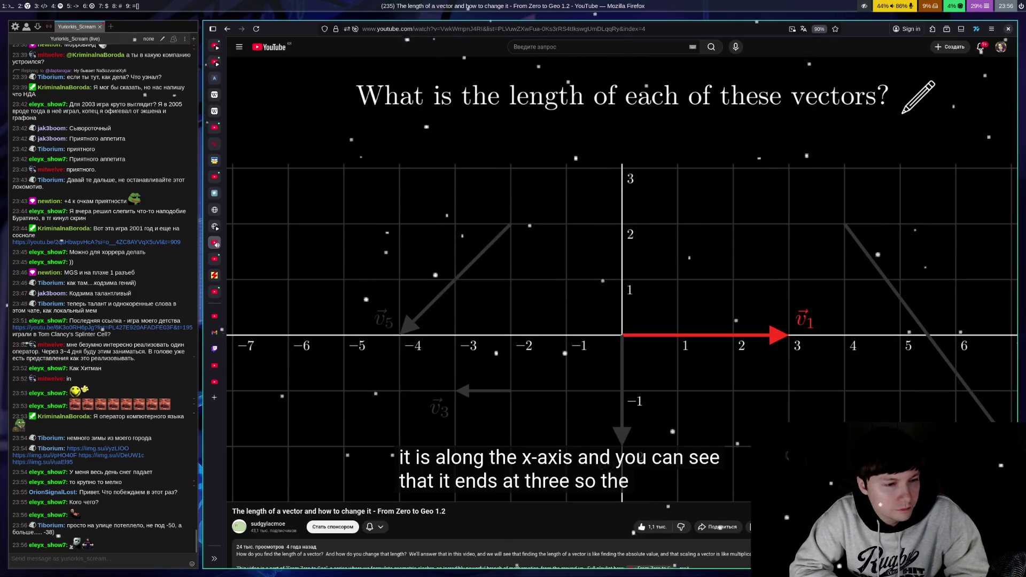
# Step: Pause on the first vector's length at 3:43, check the stream chat, then resume the lesson
pyautogui.click(768, 343)
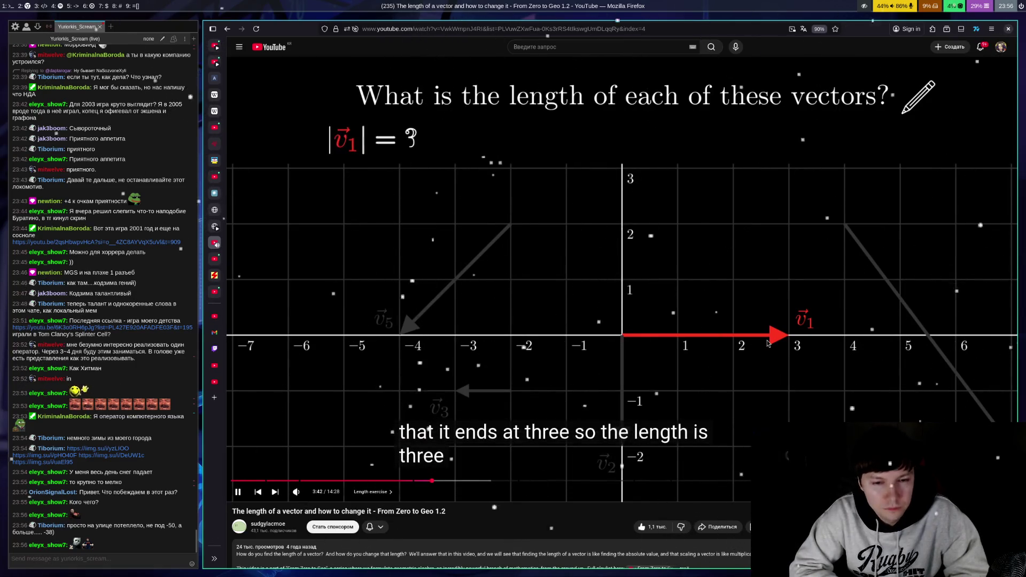
pyautogui.click(768, 343)
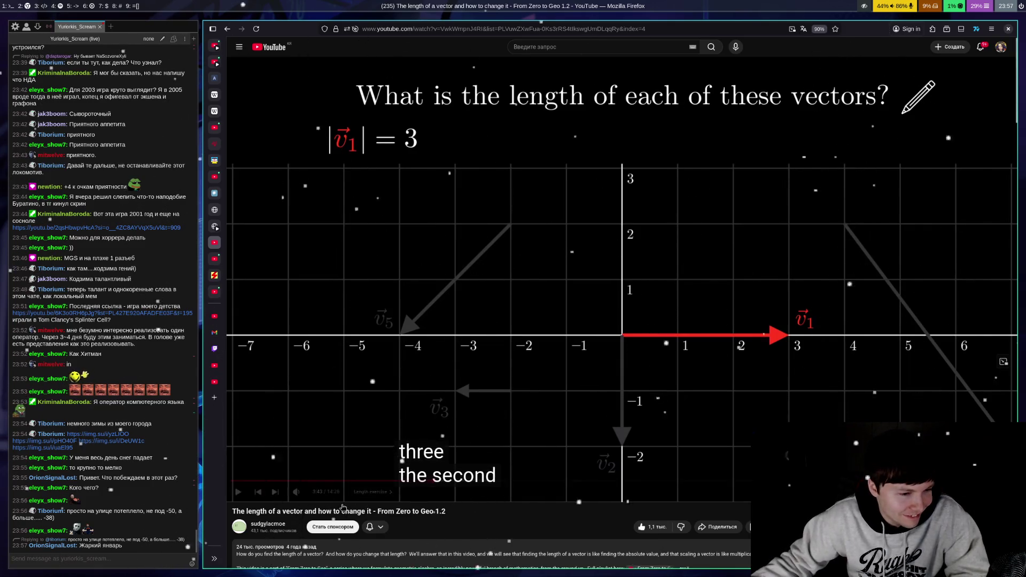
pyautogui.click(113, 505)
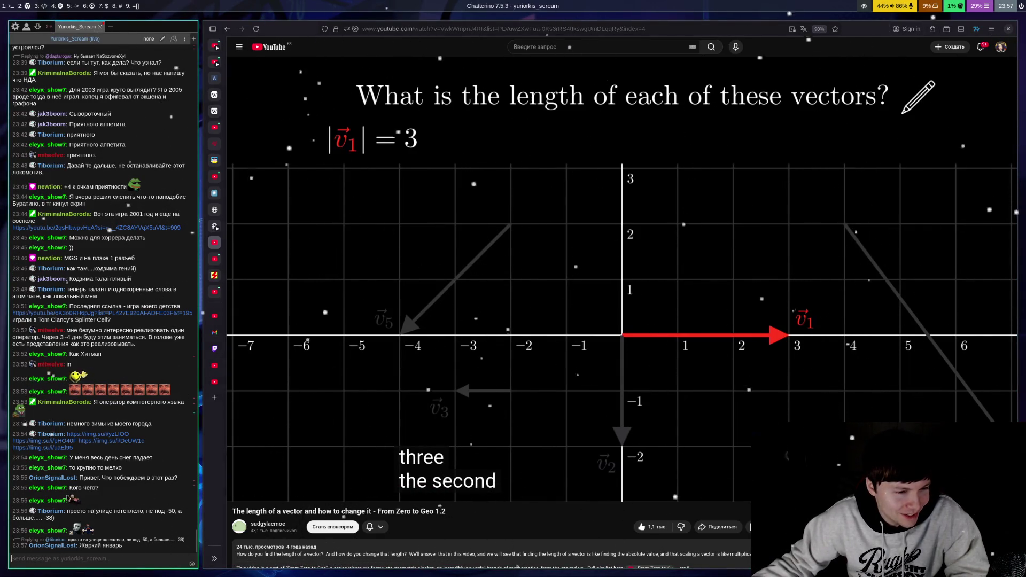
pyautogui.moveTo(75, 502)
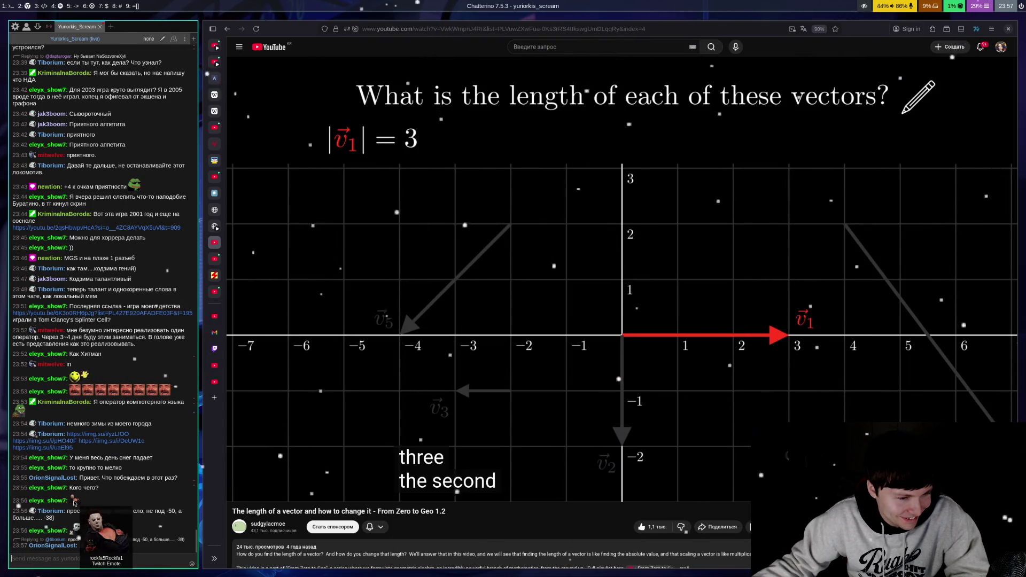
pyautogui.moveTo(92, 535)
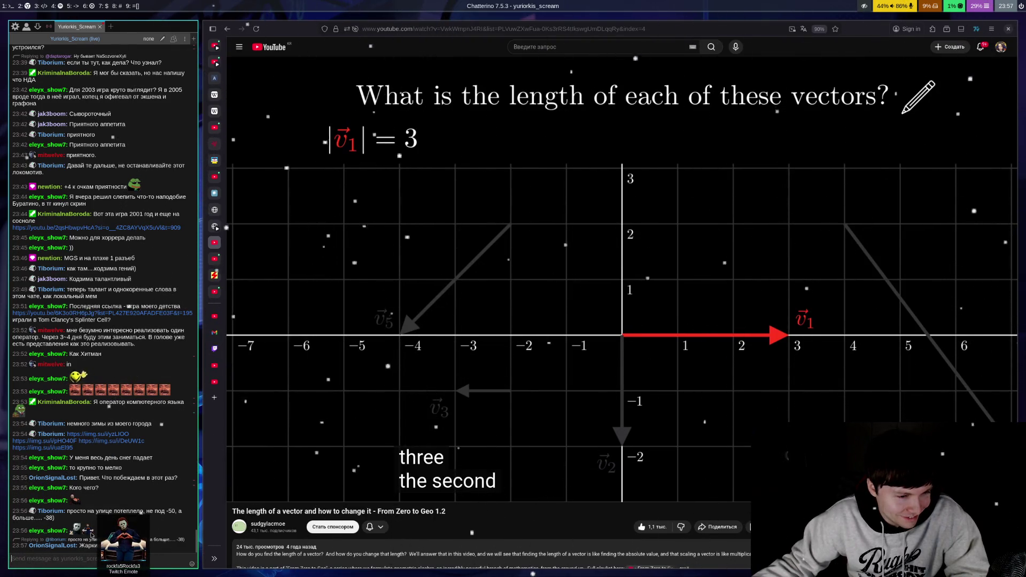
pyautogui.click(535, 321)
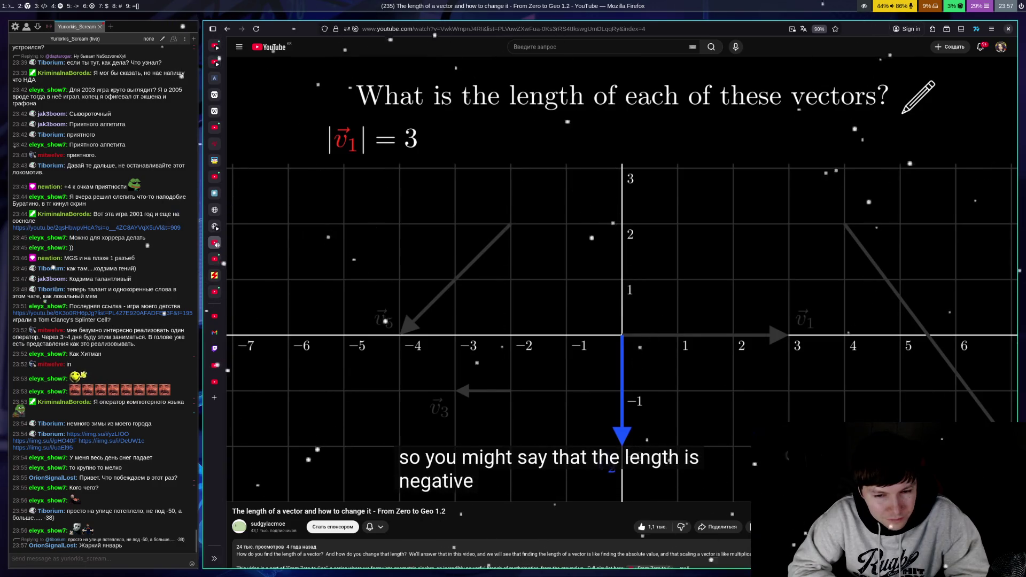
# Step: Watch through v2 and v3 with pauses, rewinding from 4:12 to 4:07 and stopping at 4:17
pyautogui.press('space')
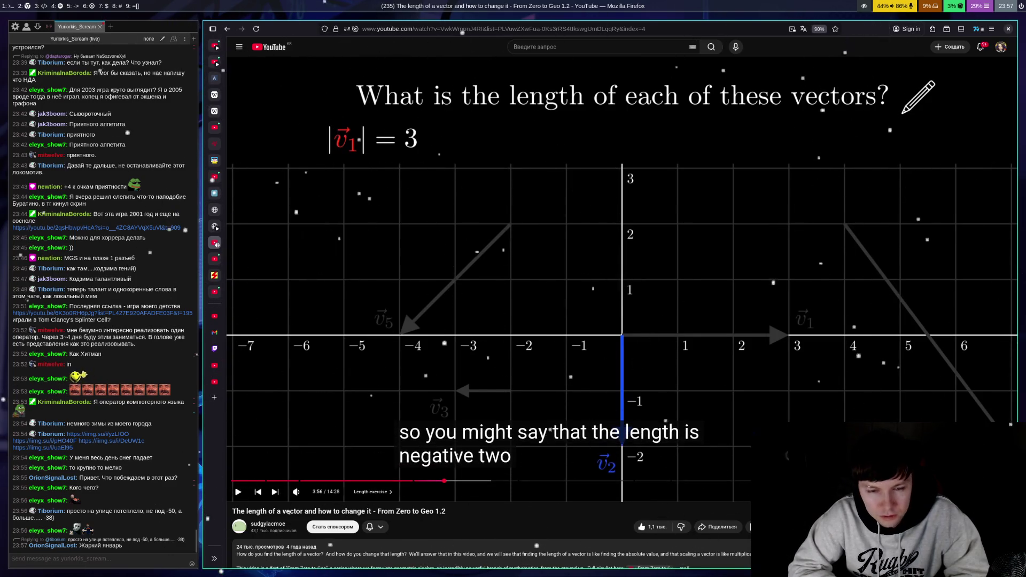
pyautogui.press('space')
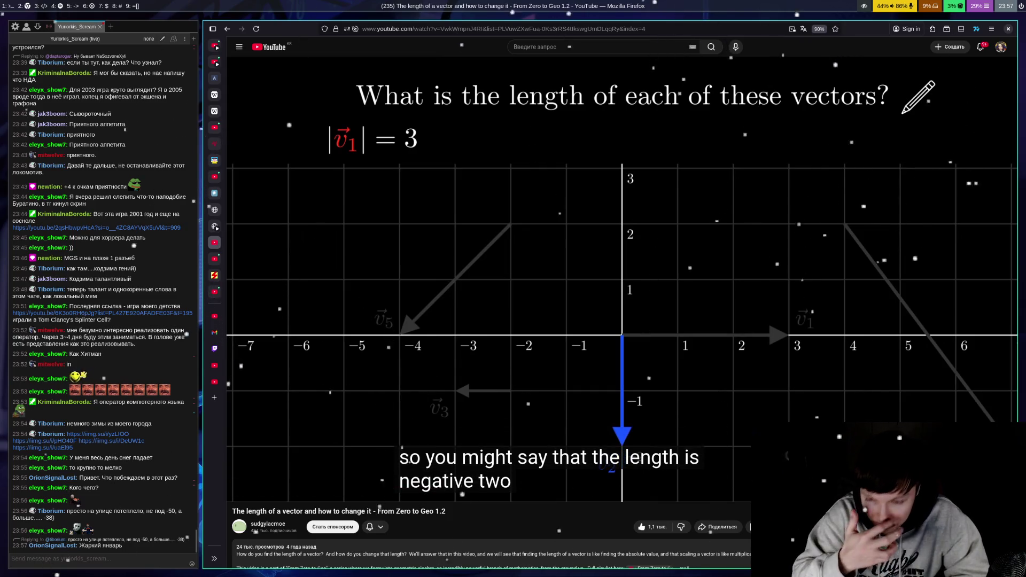
pyautogui.press('space')
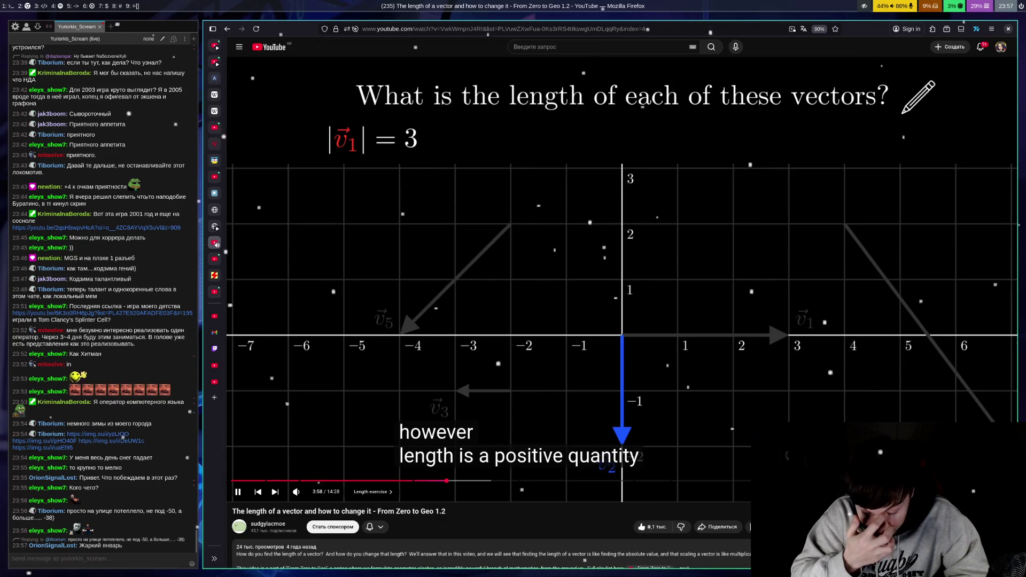
pyautogui.press('space')
pyautogui.press('space')
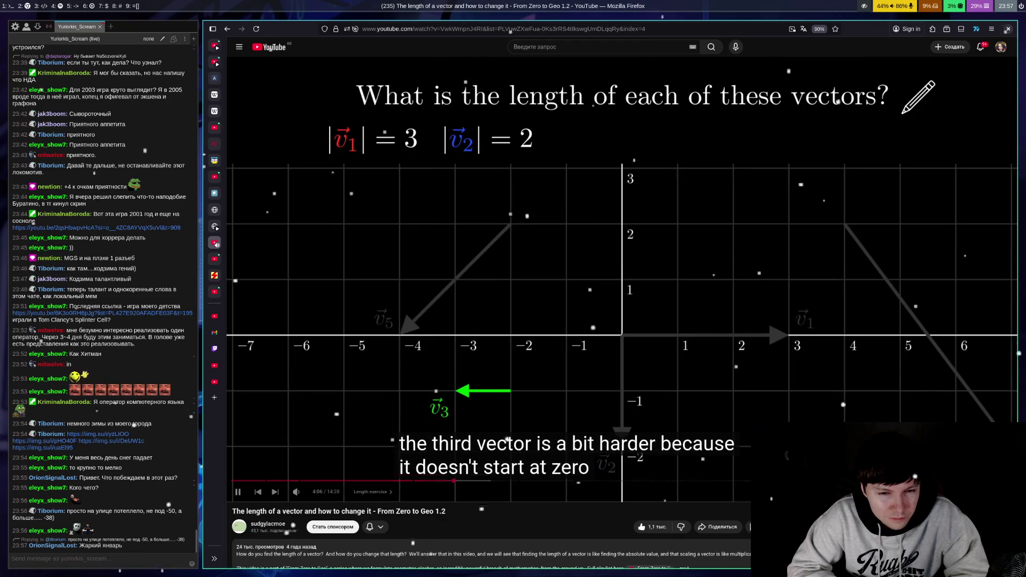
pyautogui.press('space')
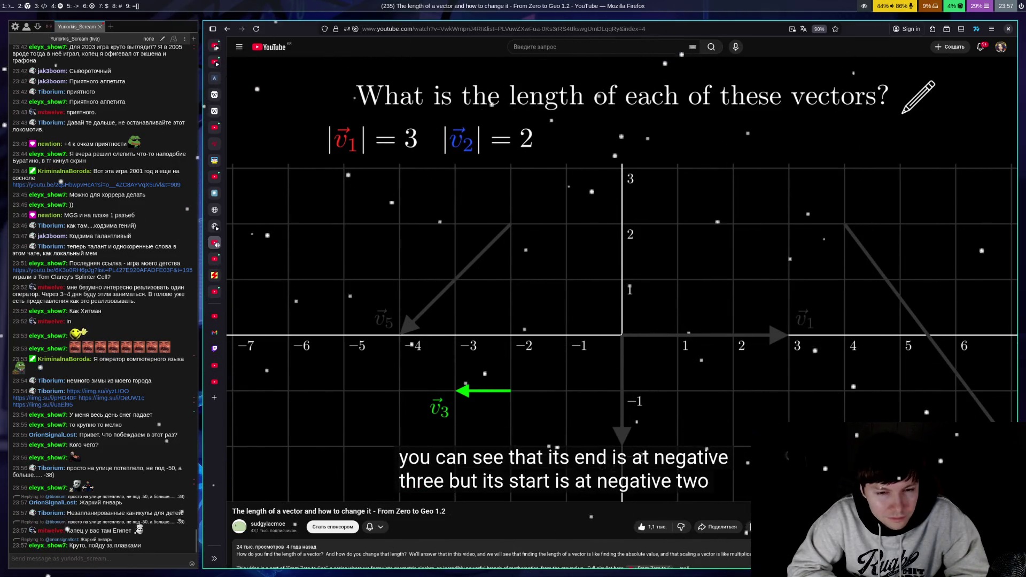
pyautogui.press('space')
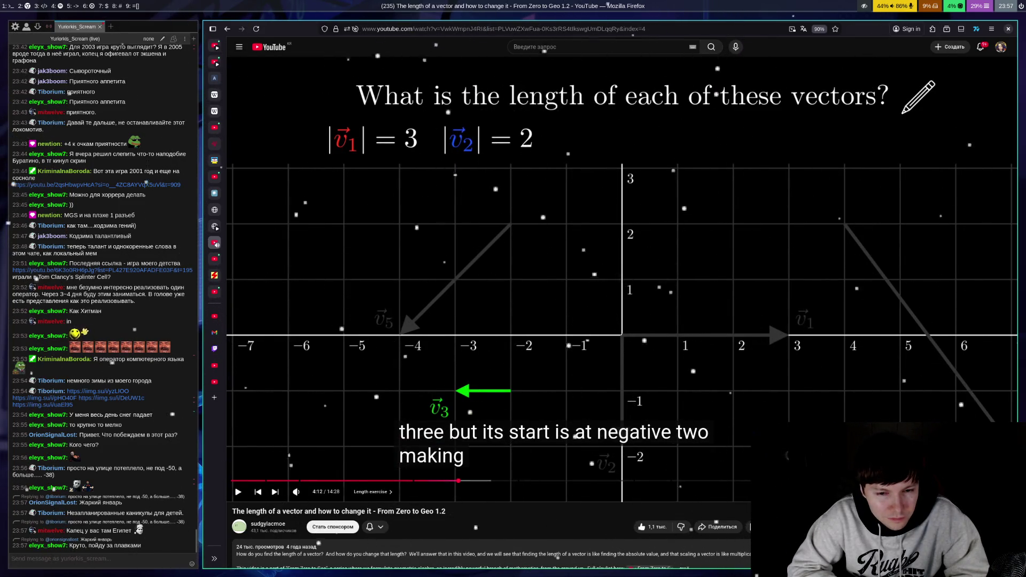
pyautogui.press('Left')
pyautogui.press('space')
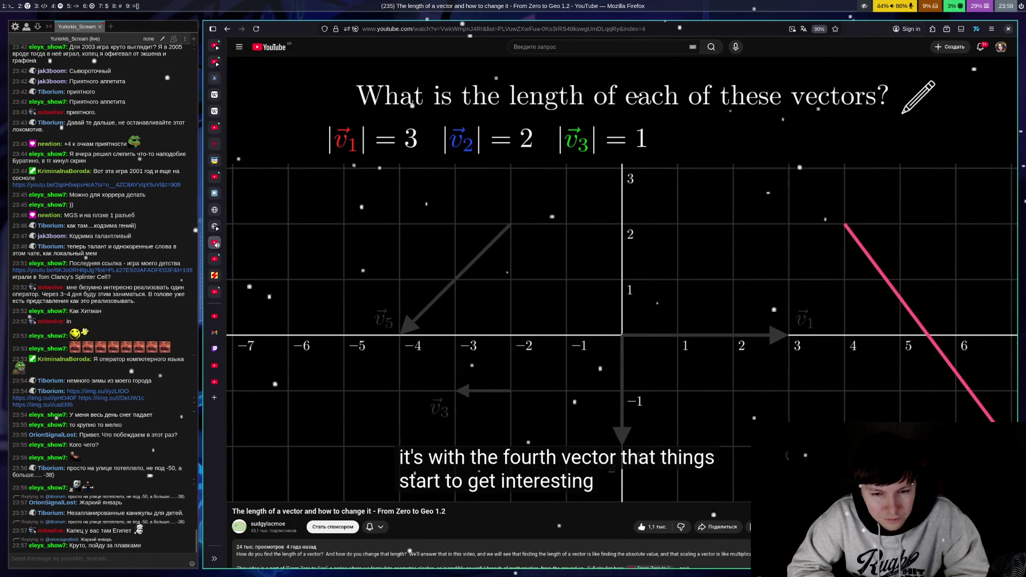
pyautogui.press('space')
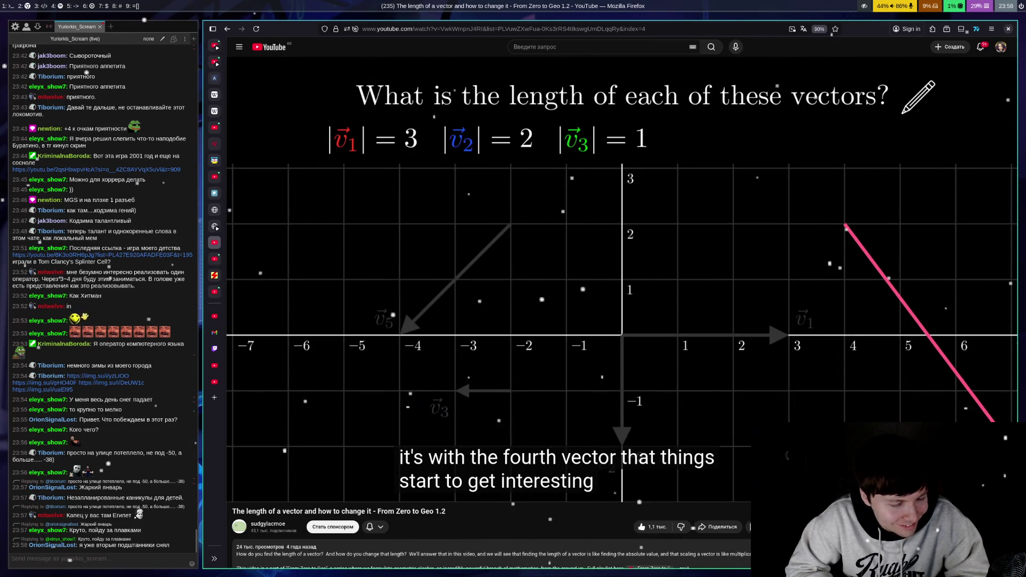
# Step: Play through the slanted fourth-vector explanation, pausing near 4:30 and after |v4| = 5 appears
pyautogui.press('space')
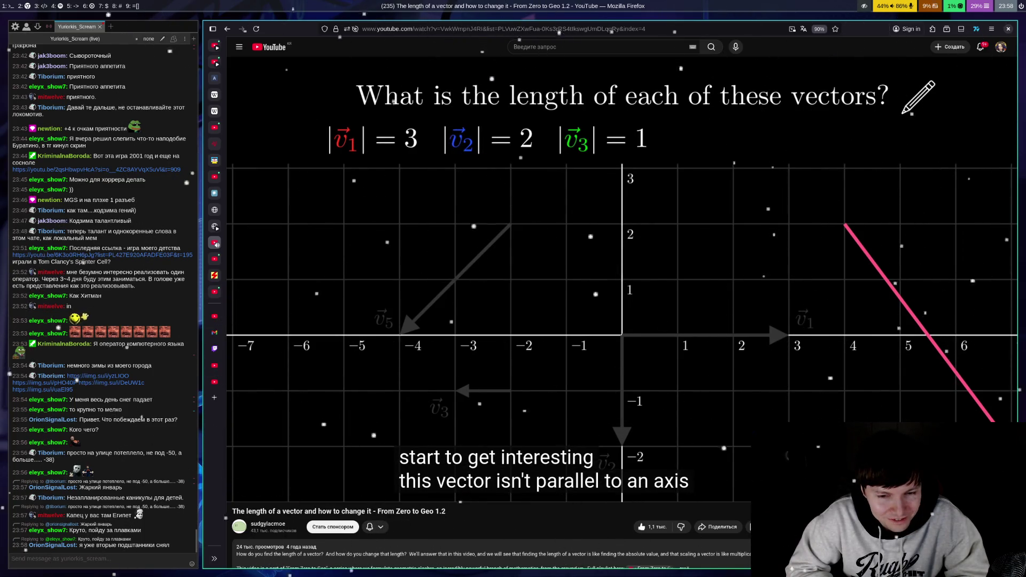
pyautogui.press('space')
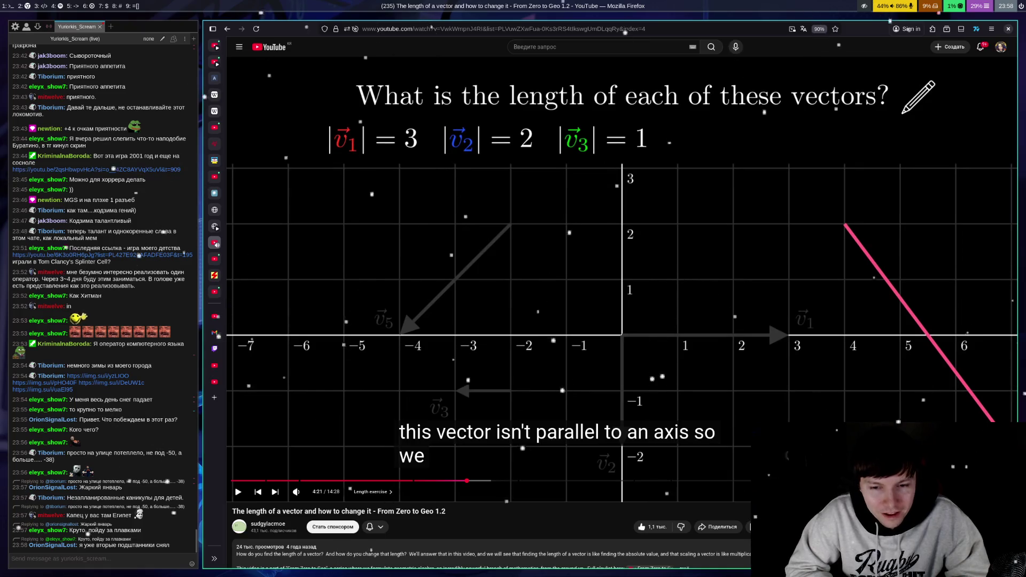
pyautogui.press('space')
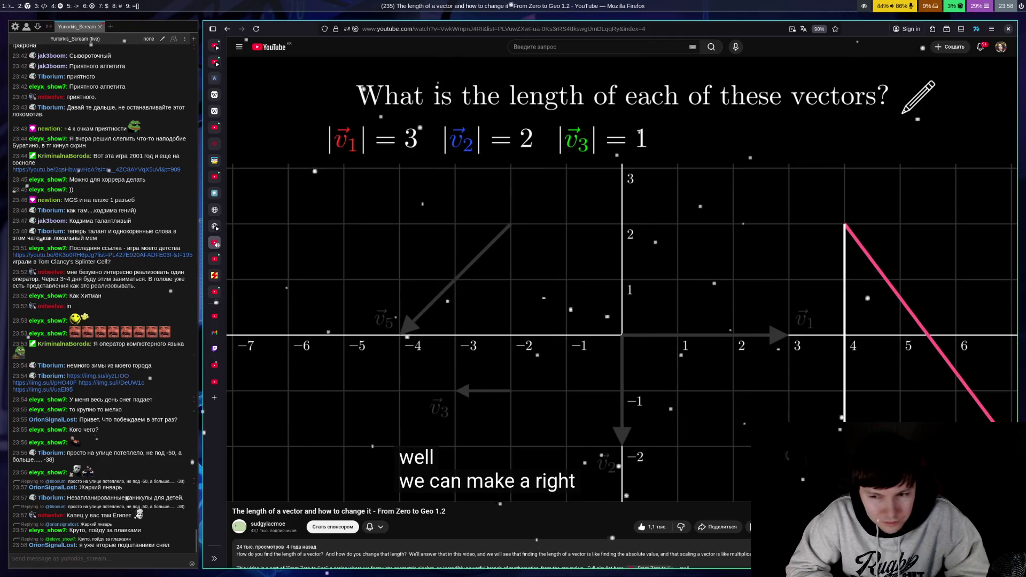
pyautogui.press('space')
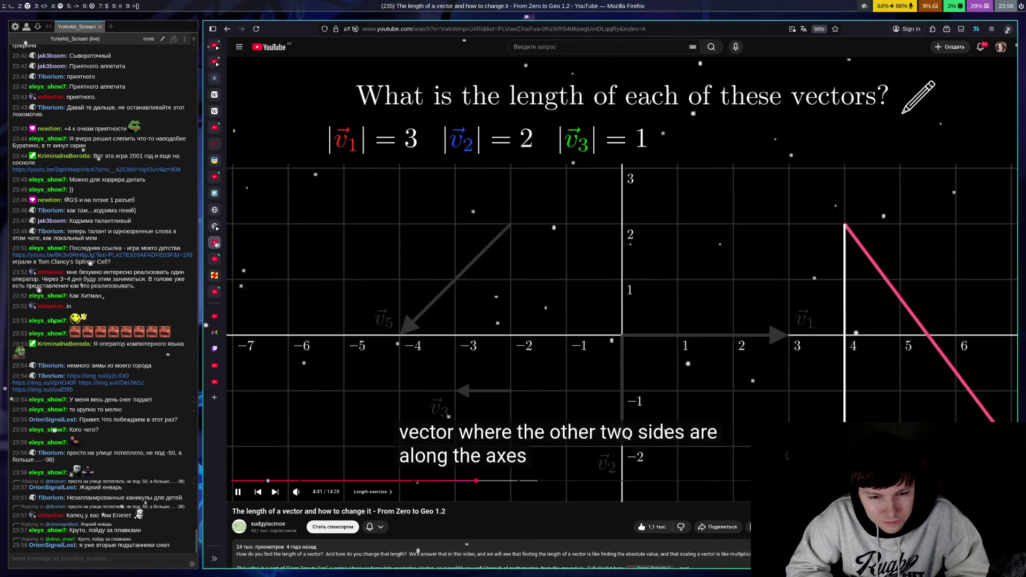
pyautogui.press('space')
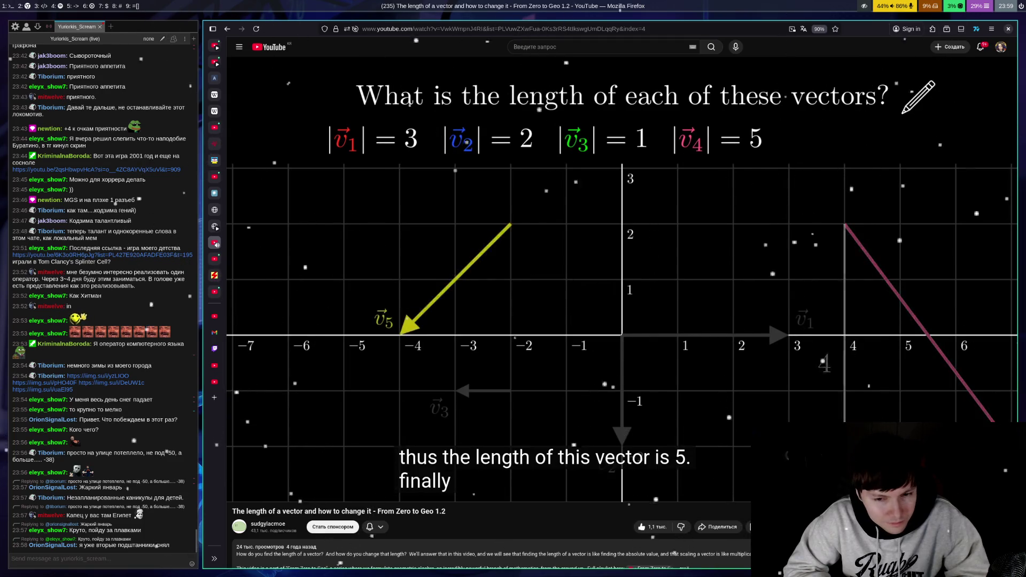
pyautogui.press('space')
pyautogui.press('space')
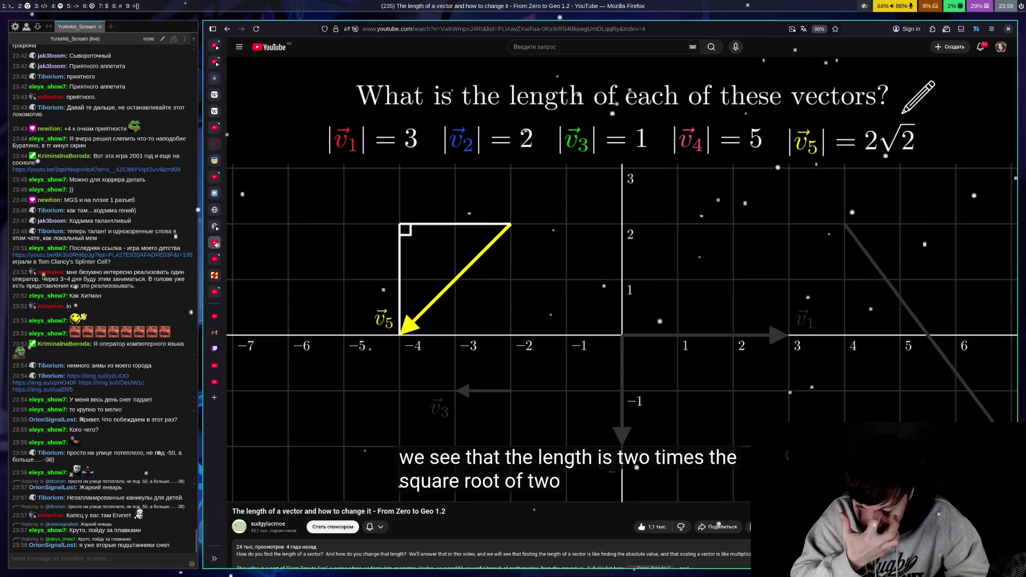
# Step: Pause on the fifth vector's length 2√2, then play on and stop at 5:23
pyautogui.press('space')
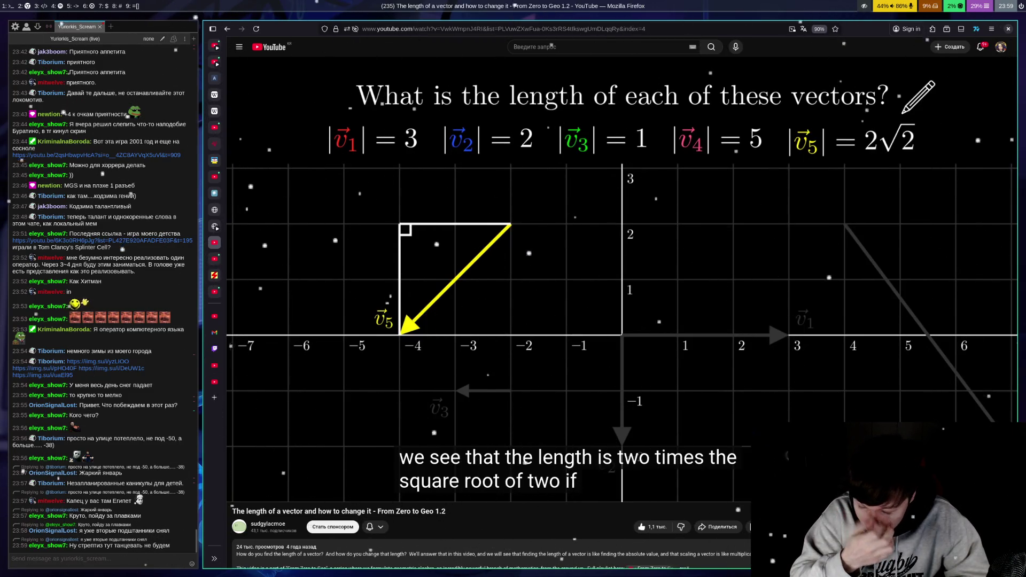
pyautogui.press('space')
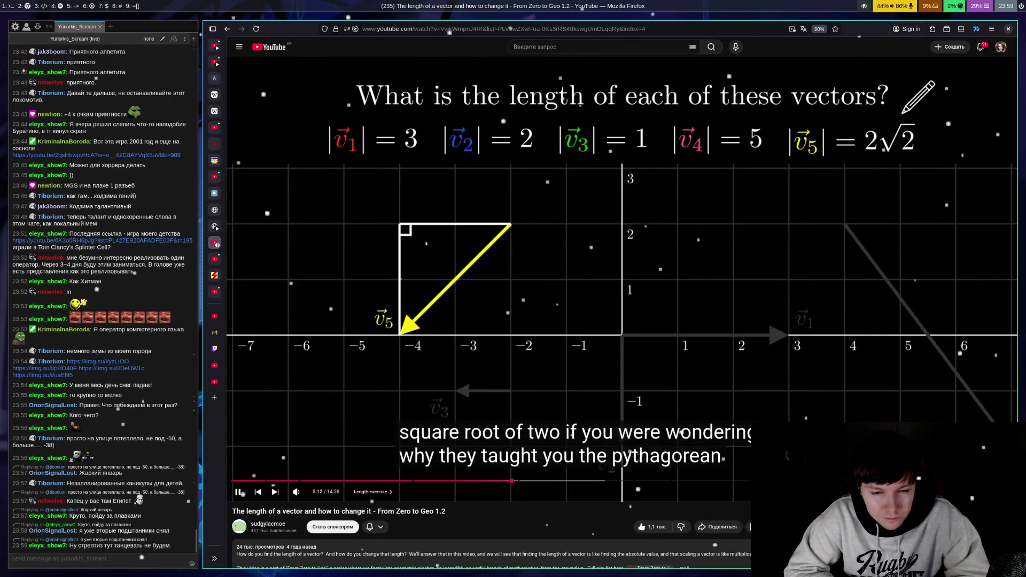
pyautogui.press('space')
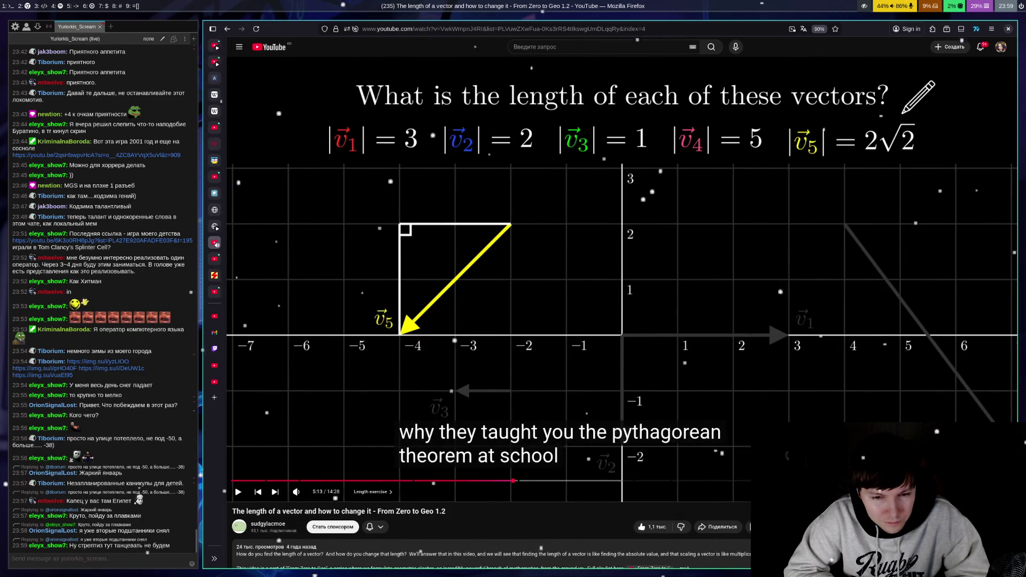
pyautogui.press('space')
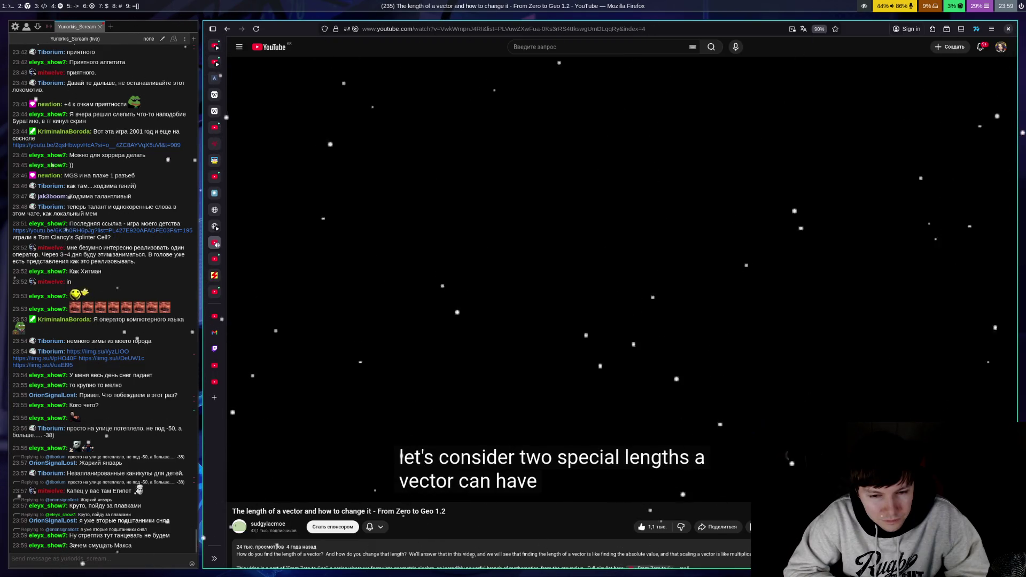
pyautogui.press('space')
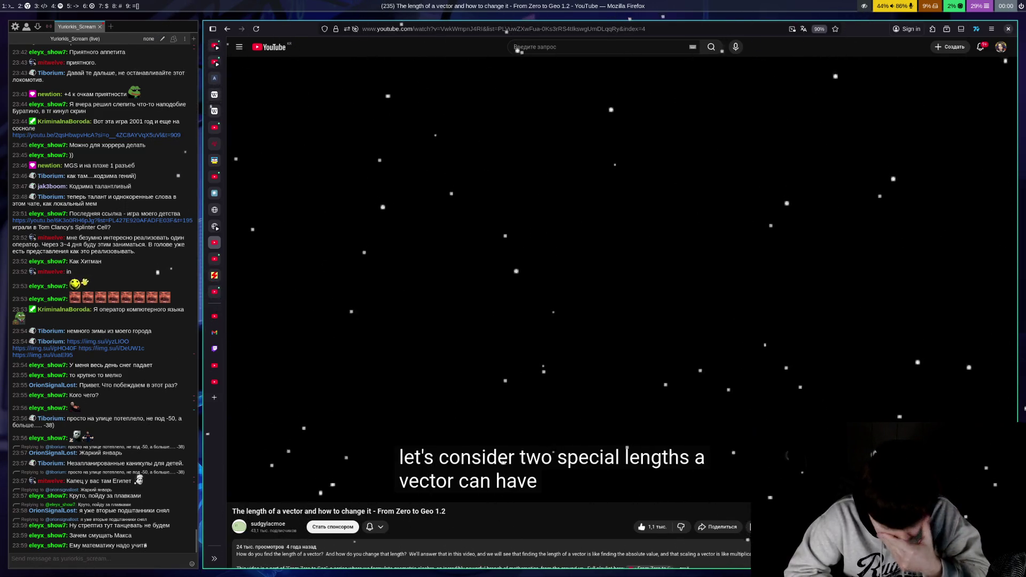
# Step: Toggle playback through the 0 and 1 lengths slide, pausing on it and on |v| = 0
pyautogui.press('space')
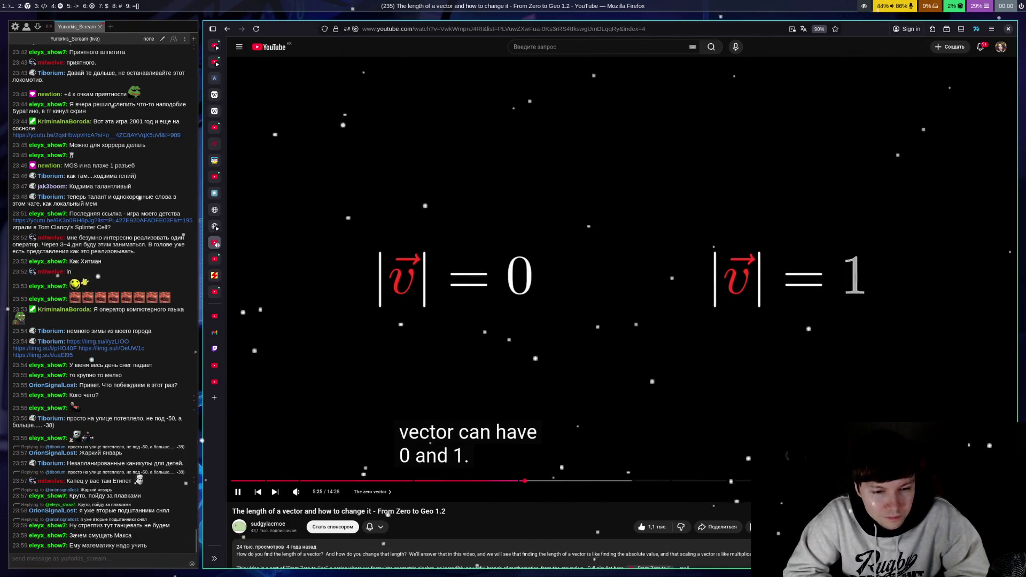
pyautogui.press('space')
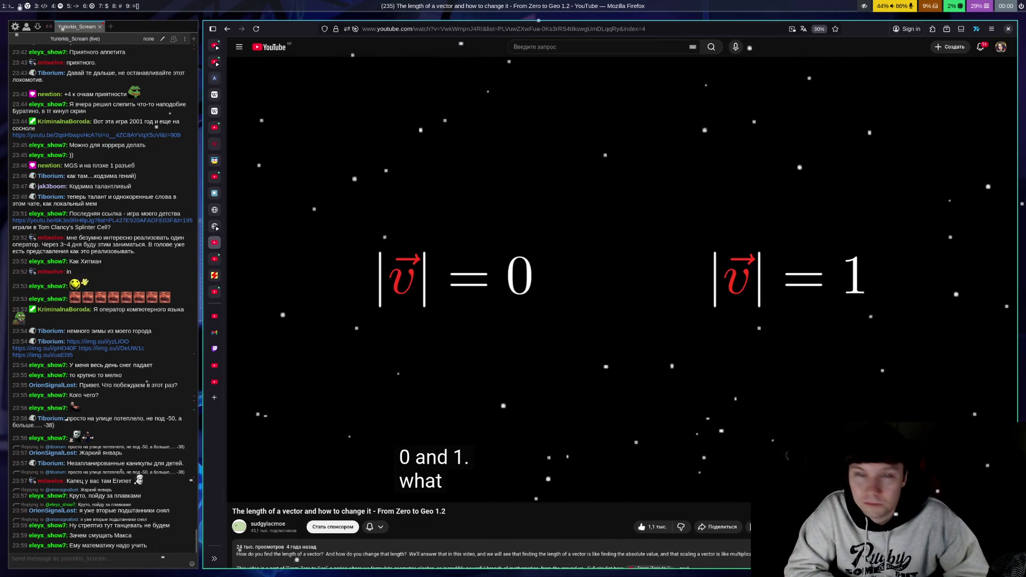
pyautogui.press('space')
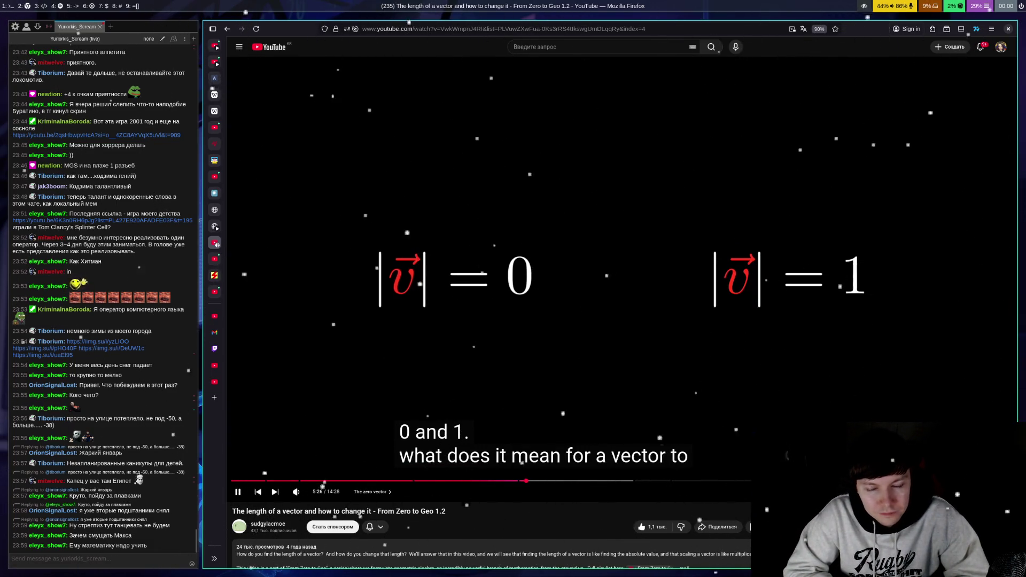
pyautogui.press('space')
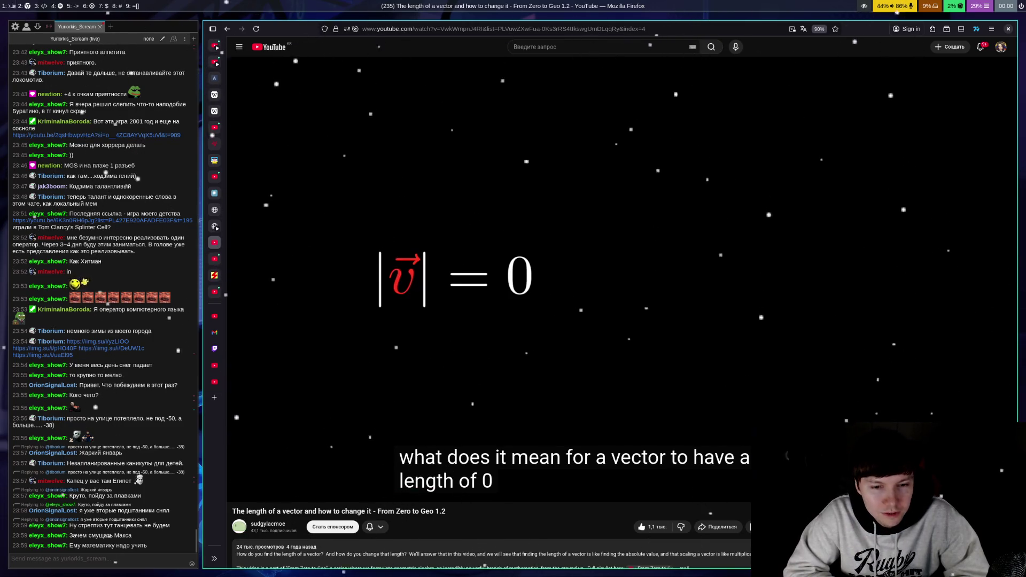
pyautogui.press('space')
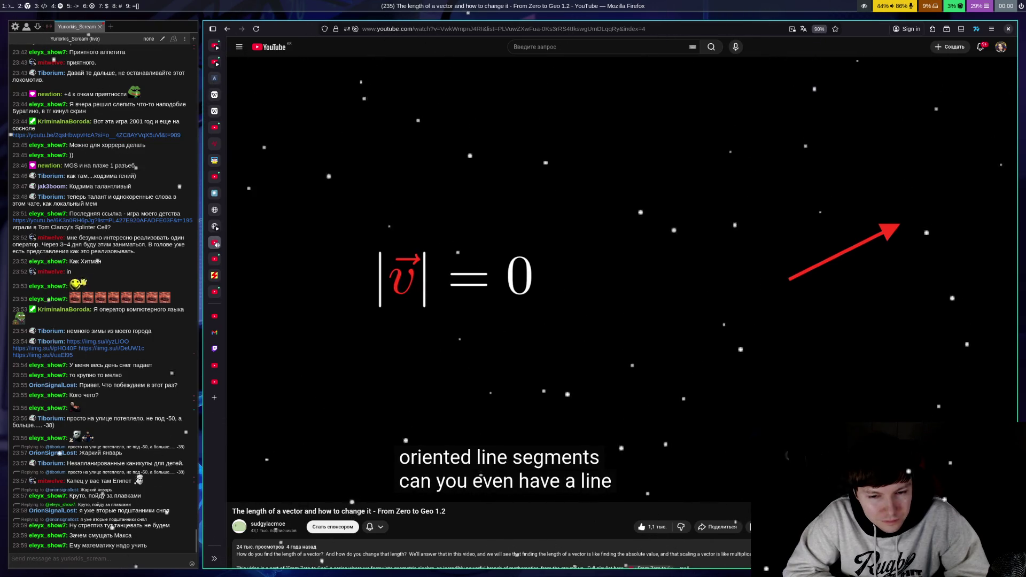
# Step: Pause at 5:42 and 5:47 during the zero-vector explanation, then resume playback
pyautogui.press('space')
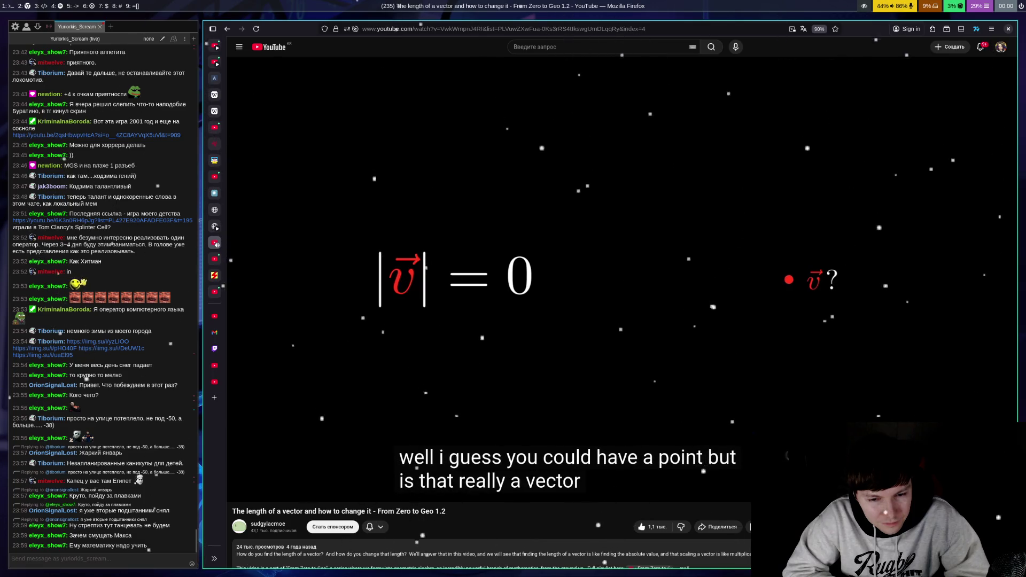
pyautogui.press('space')
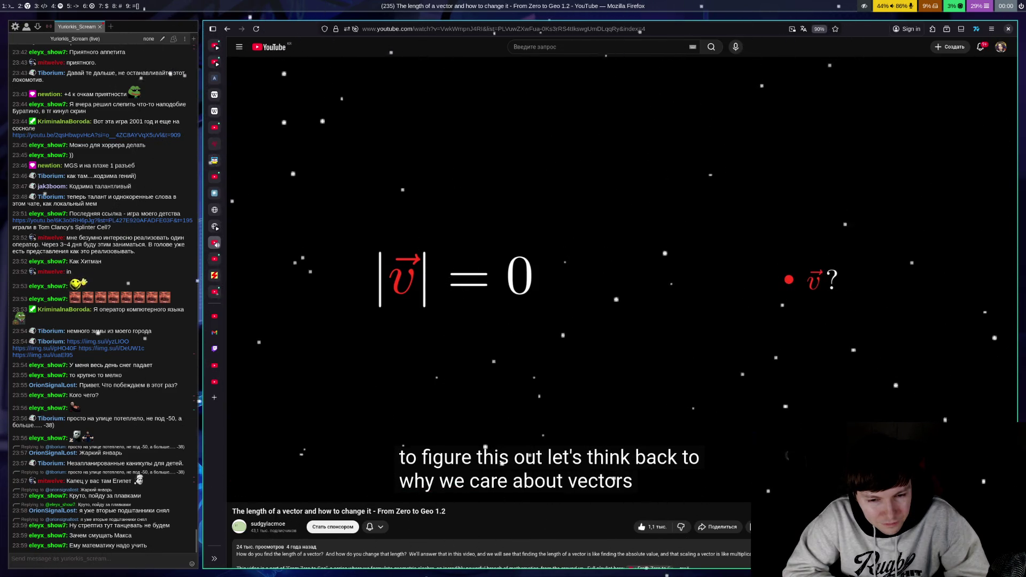
pyautogui.press('space')
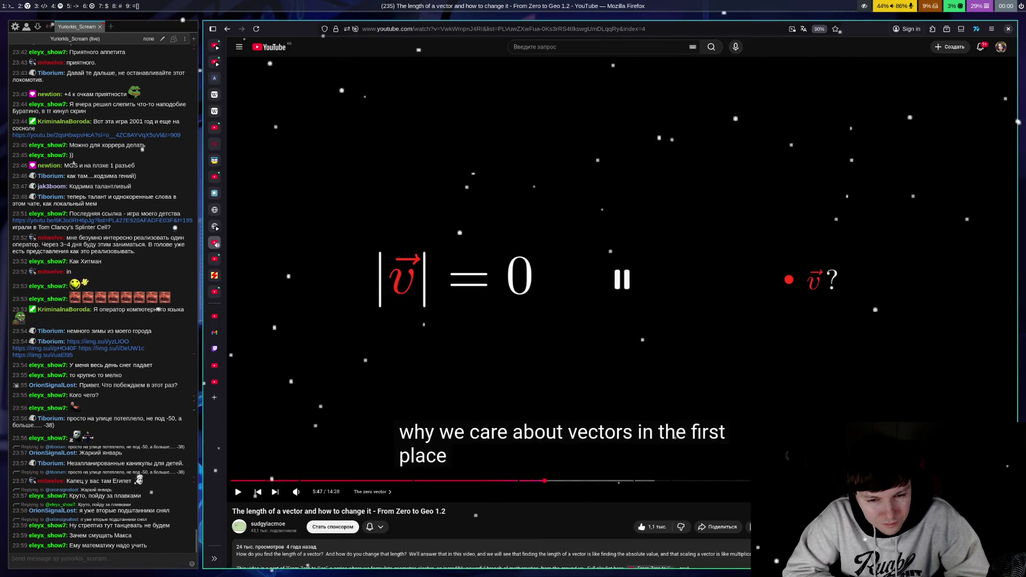
pyautogui.press('space')
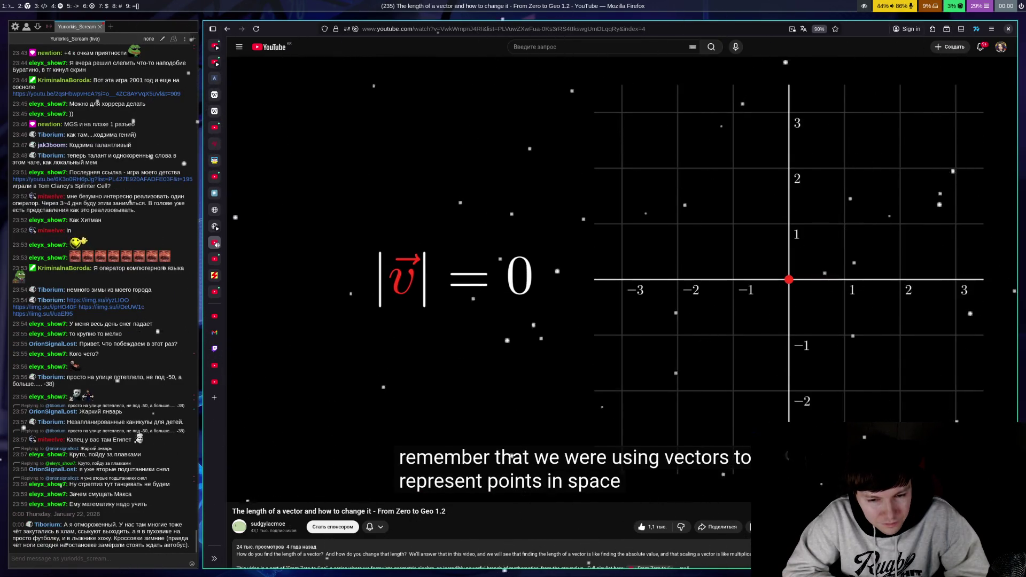
# Step: Rewind the lesson from 5:52 to 5:47 and replay it, pausing briefly at 5:50
pyautogui.press('space')
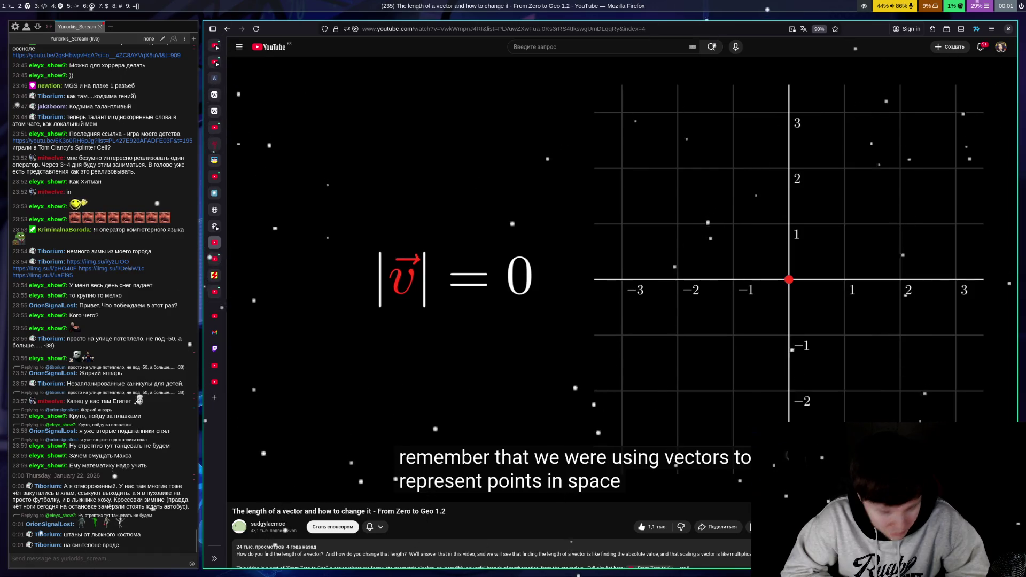
pyautogui.press('Left')
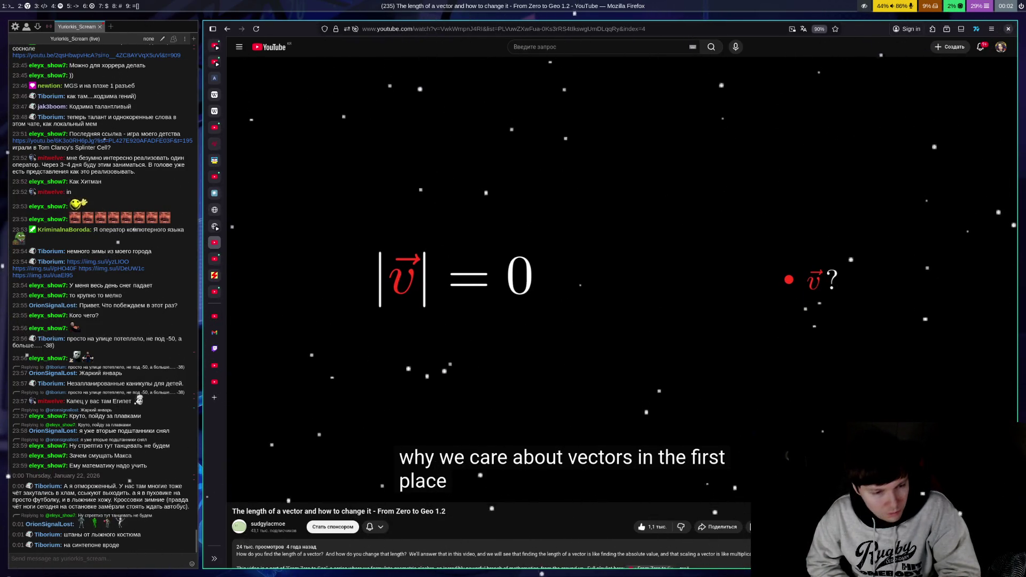
pyautogui.press('space')
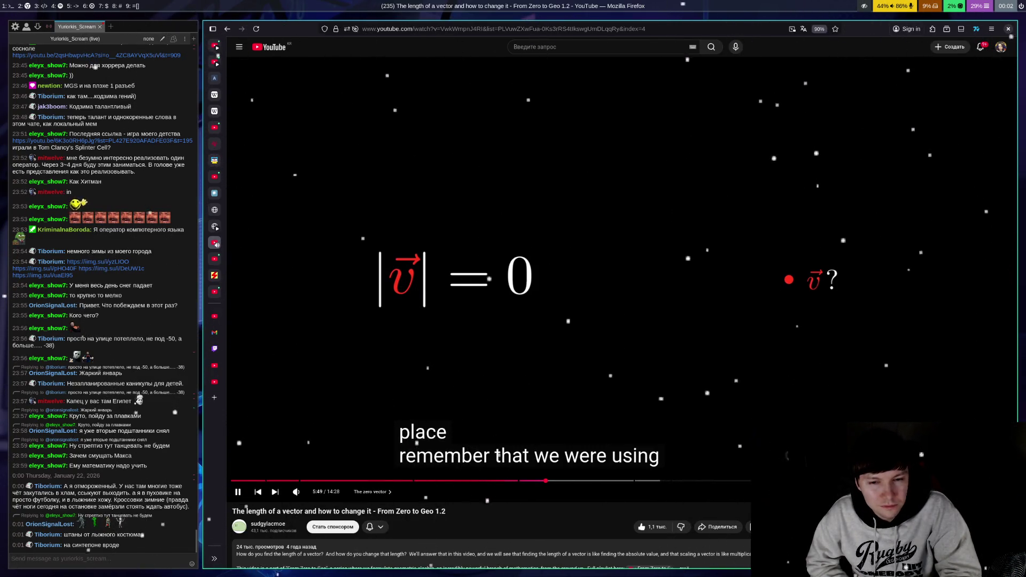
pyautogui.press('space')
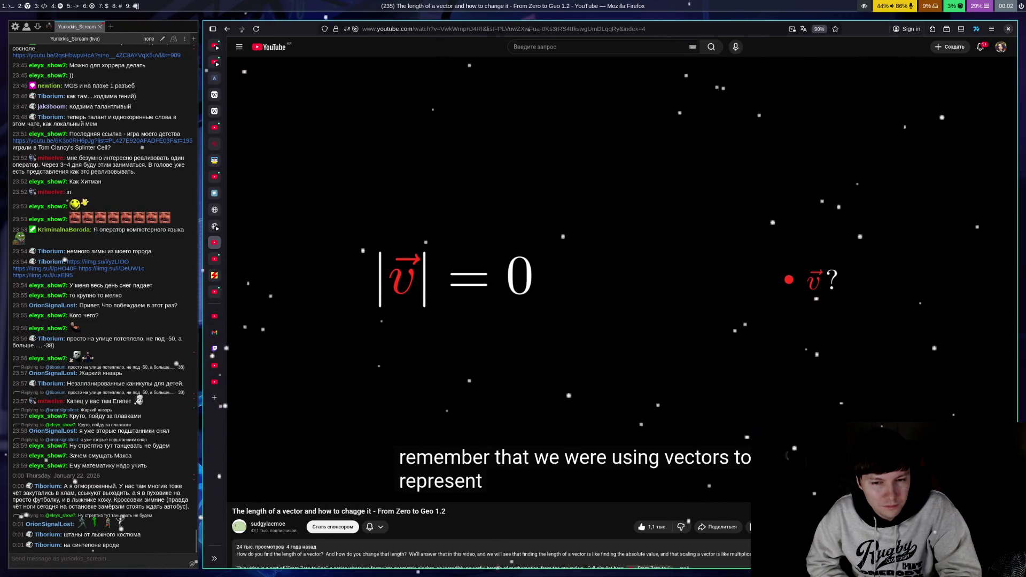
pyautogui.press('space')
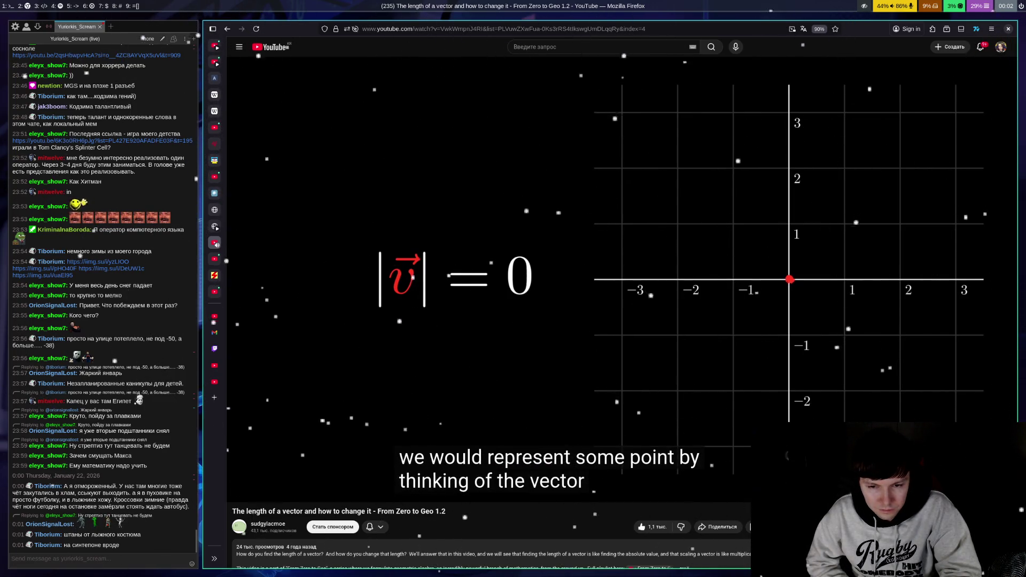
# Step: Step through the lesson with pauses at 5:55, 5:58, 6:08 and 6:13 to read the captions
pyautogui.press('space')
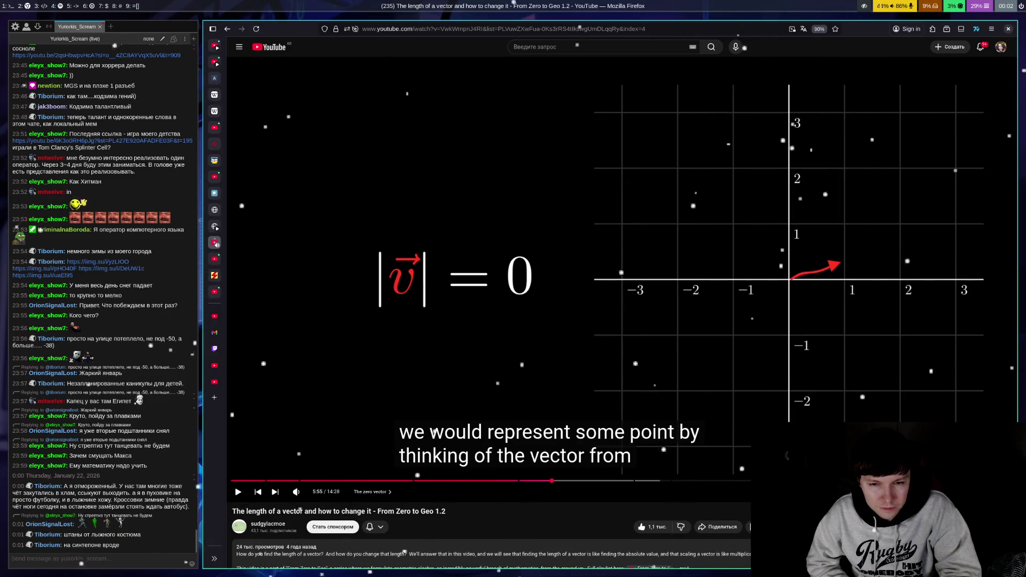
pyautogui.press('space')
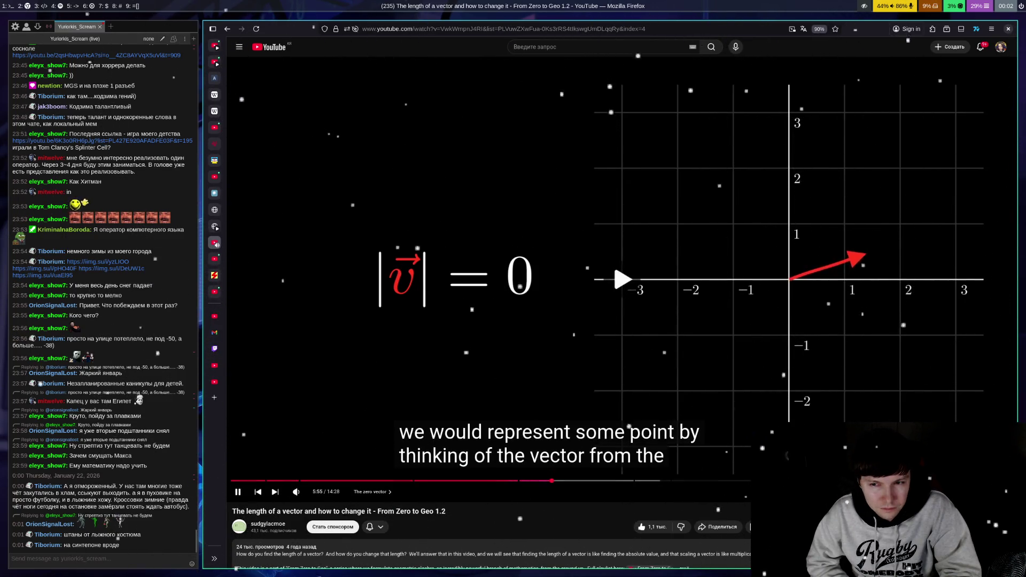
pyautogui.press('space')
pyautogui.press('space')
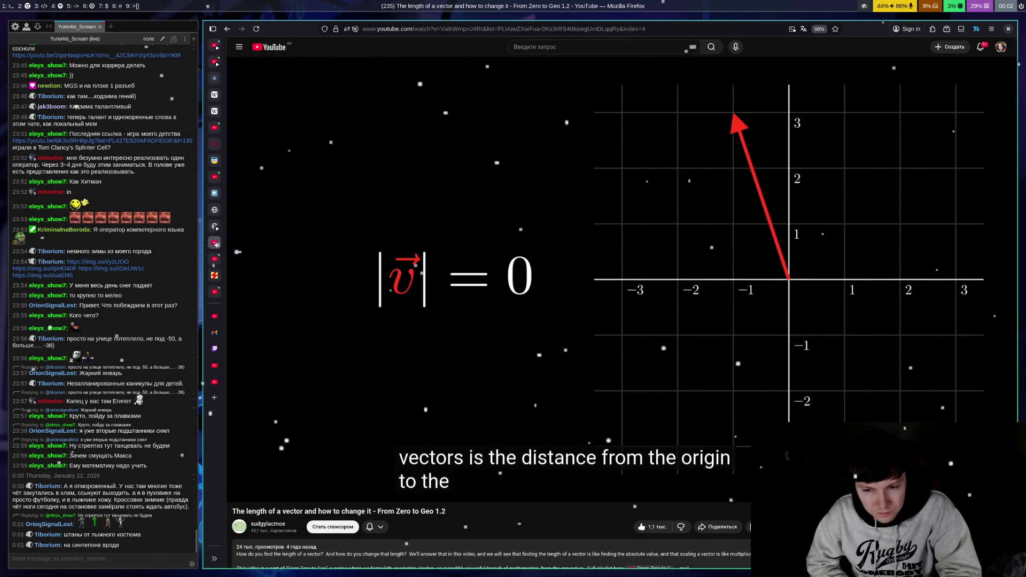
pyautogui.press('space')
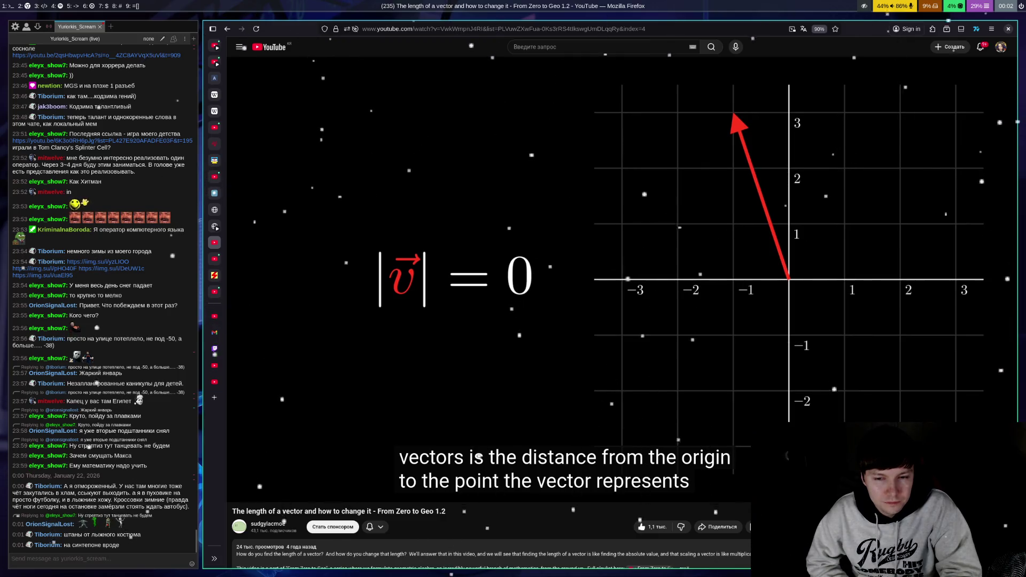
pyautogui.click(614, 280)
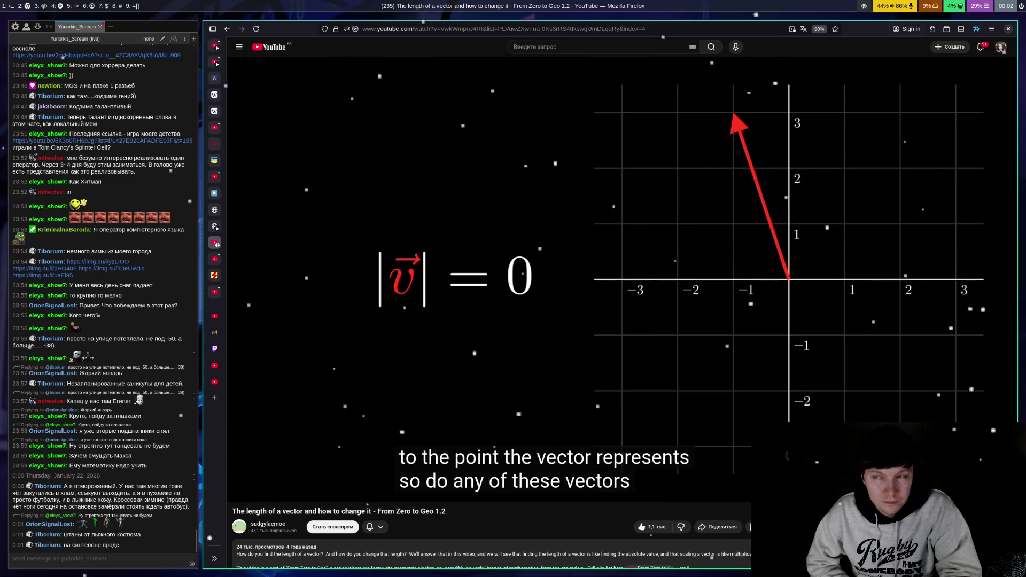
pyautogui.press('space')
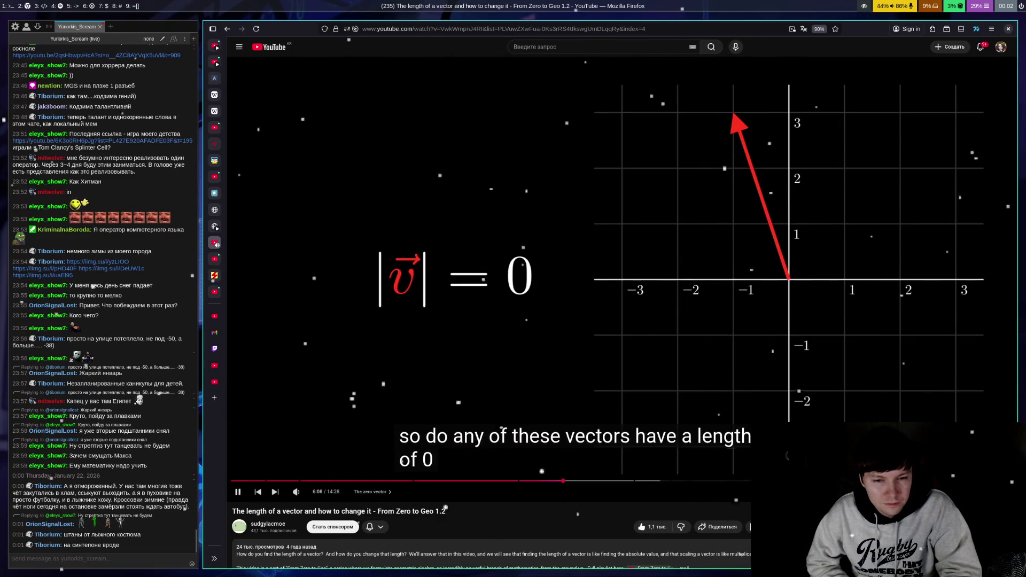
pyautogui.press('space')
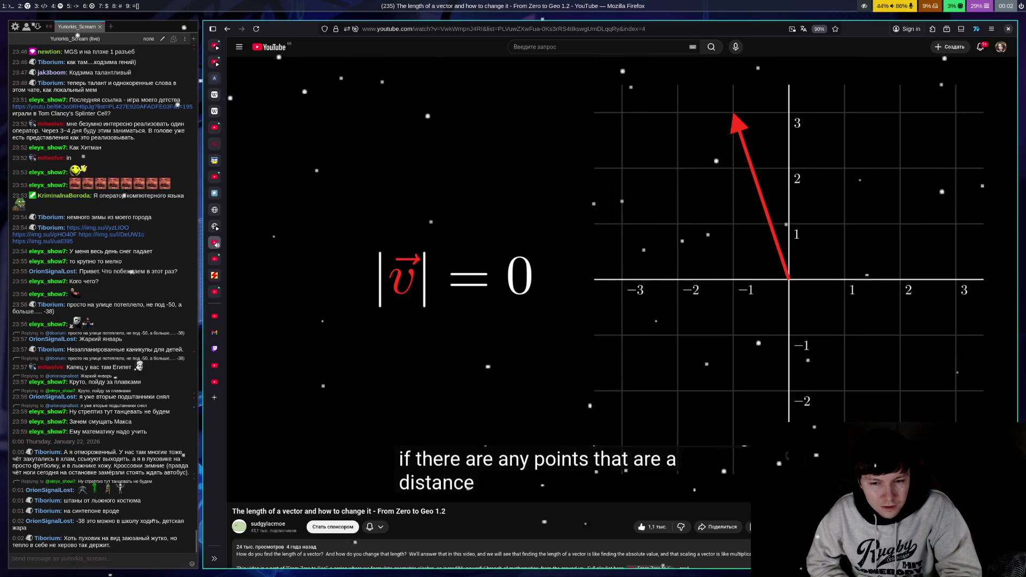
pyautogui.press('space')
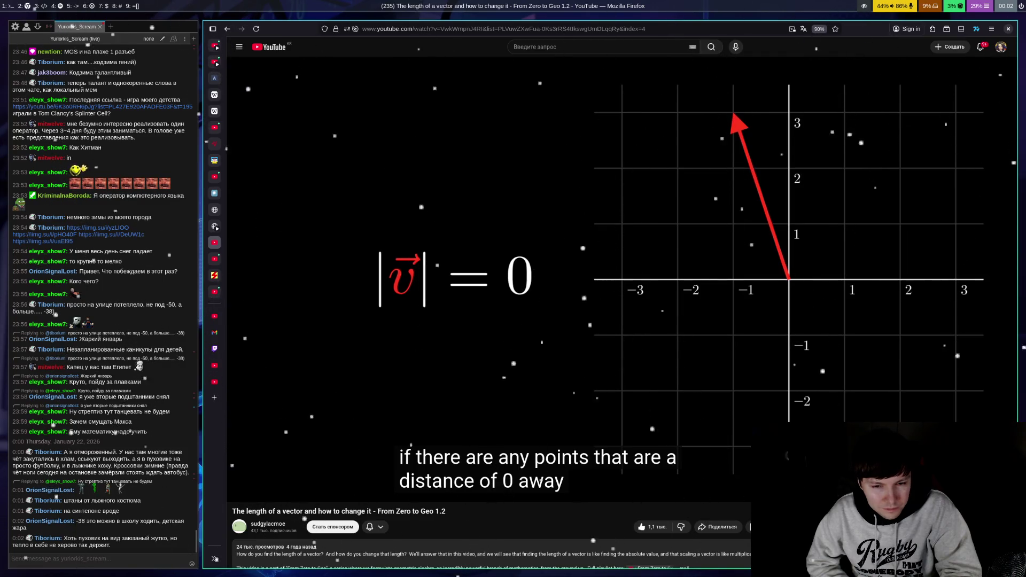
pyautogui.press('space')
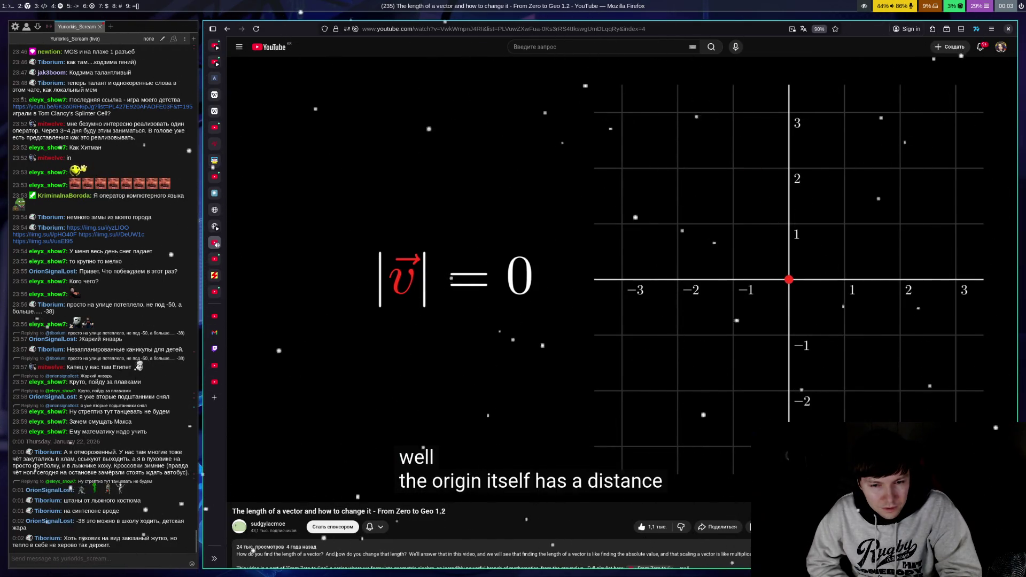
# Step: Pause briefly on the zero-length vector at the origin, then resume the lesson
pyautogui.press('space')
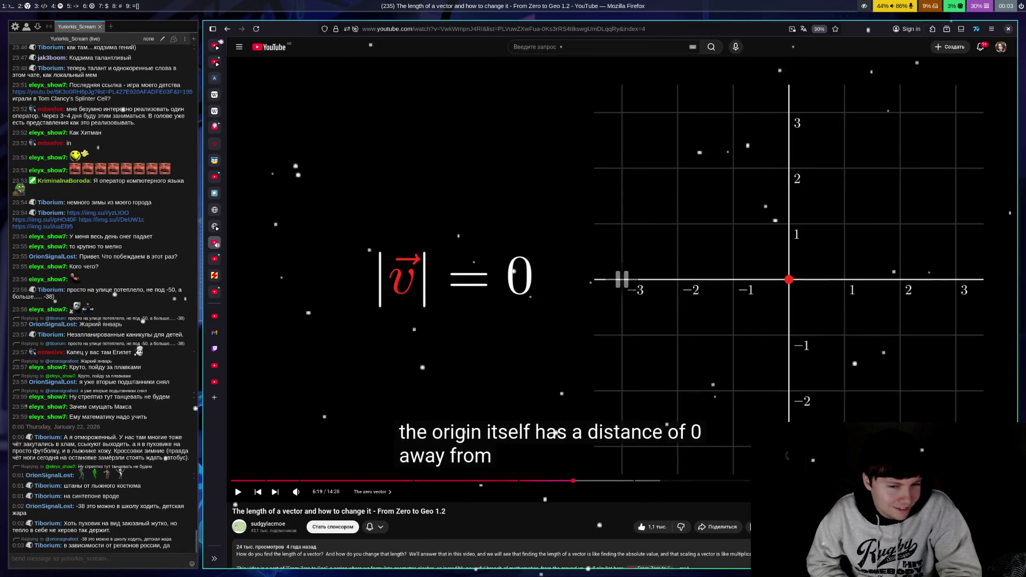
pyautogui.press('space')
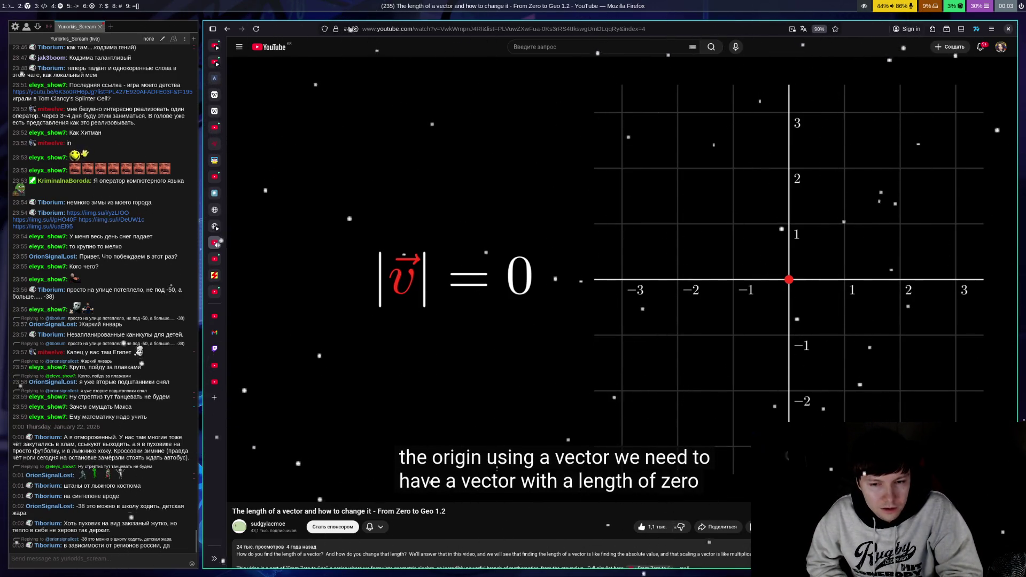
# Step: Pause the lesson at 6:28 and jump back to the |v| = 0 frame with the red origin dot
pyautogui.press('space')
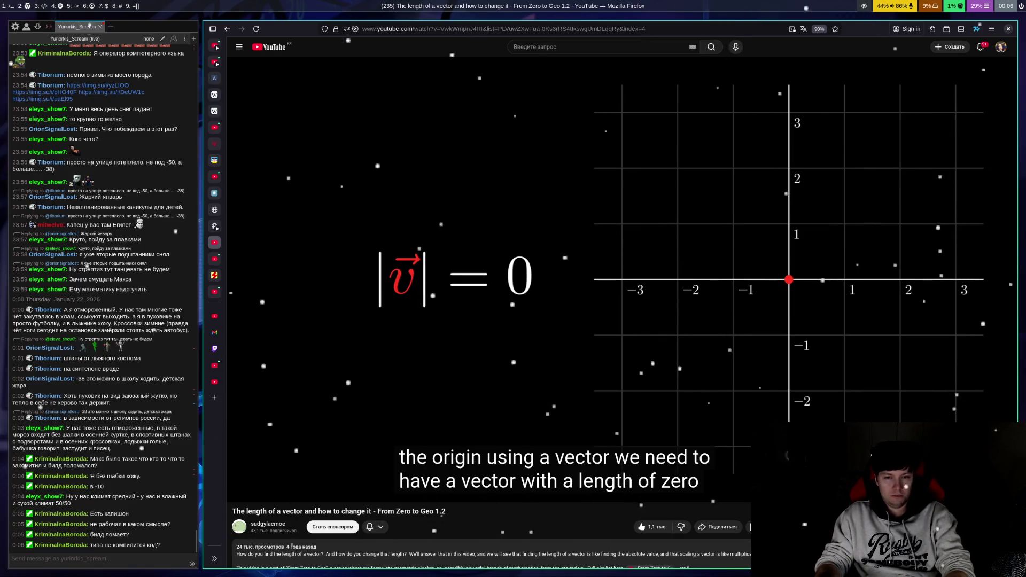
pyautogui.press('Left')
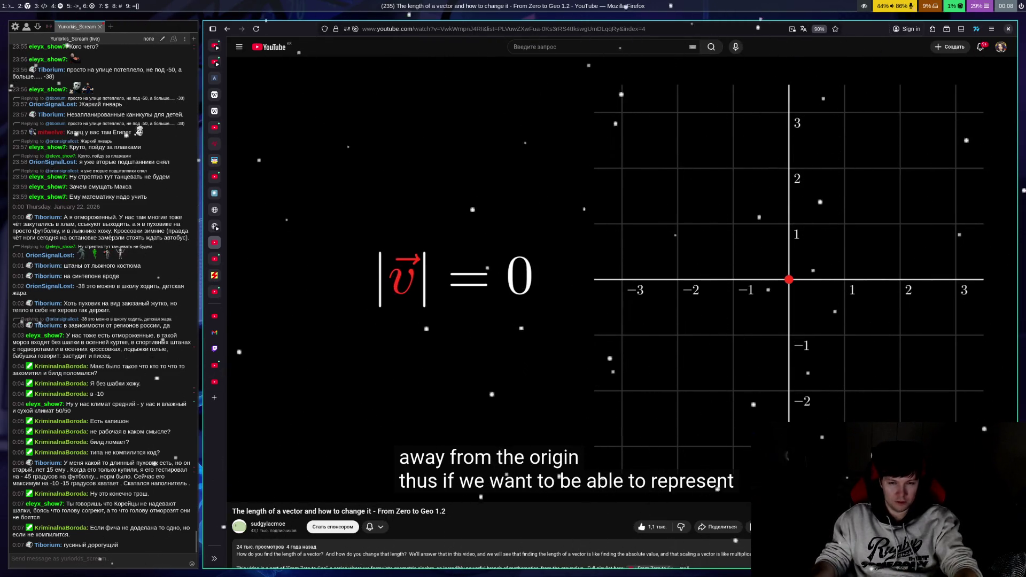
pyautogui.press('Left')
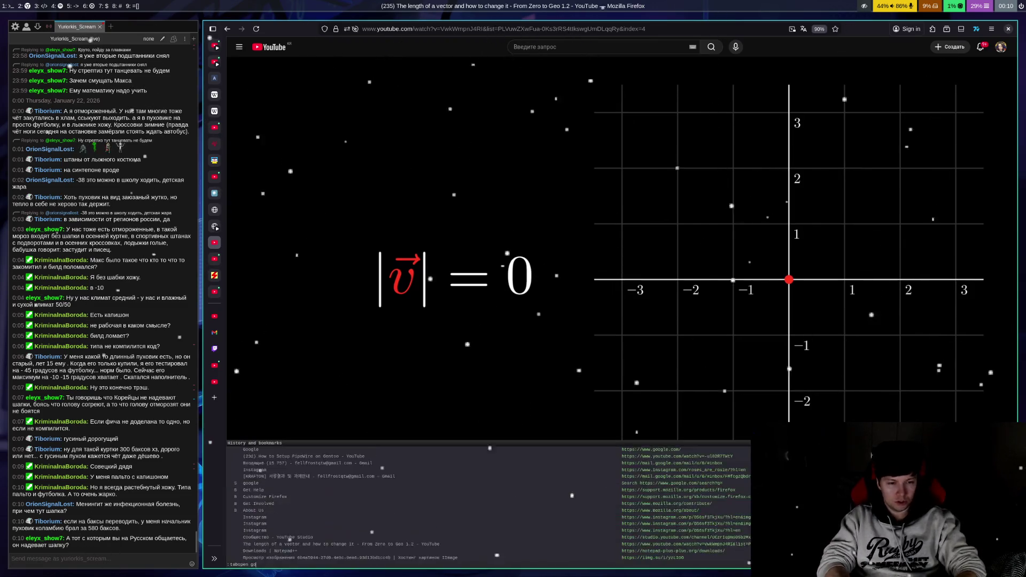
# Step: Search Google in a new tab for '2100000 won to usd' to get the dollar conversion
pyautogui.hotkey('ctrl', 't')
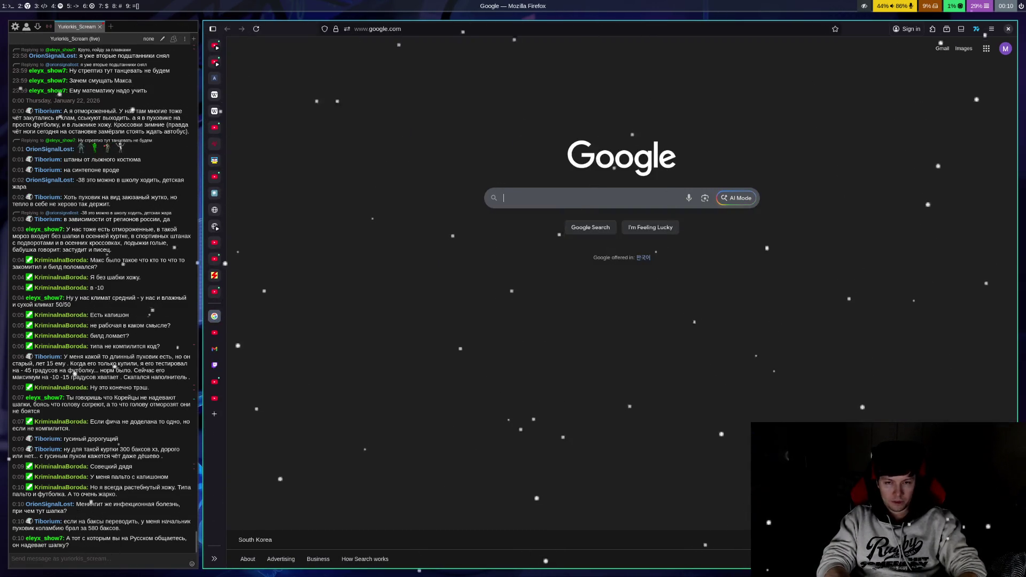
pyautogui.write('21000')
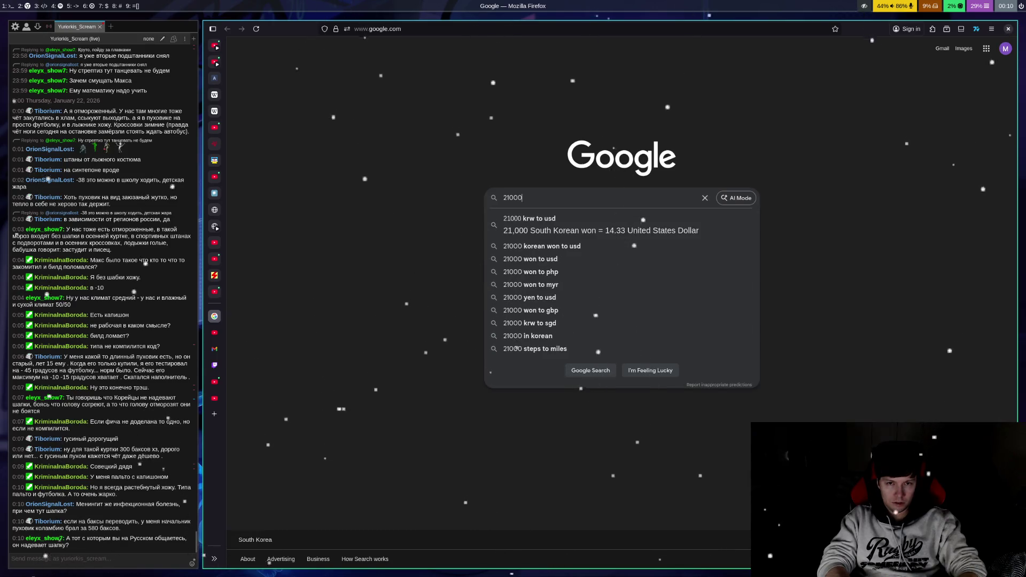
pyautogui.write('00 won ')
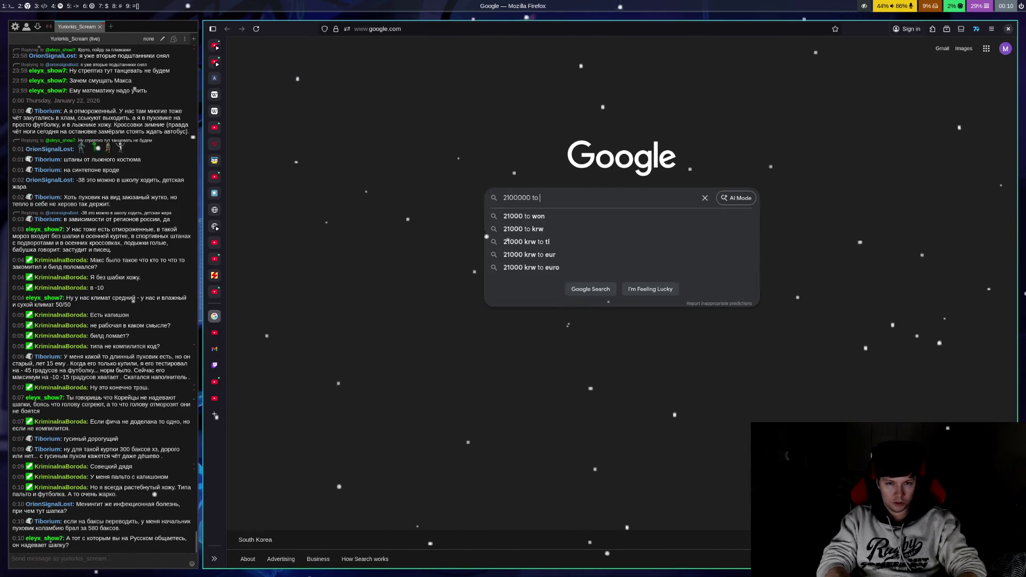
pyautogui.write('to usd')
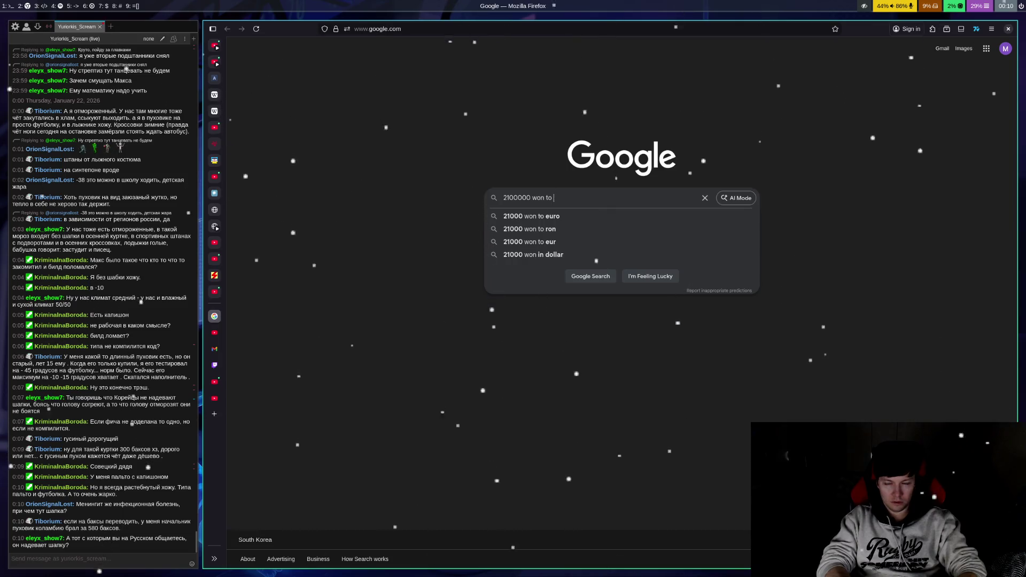
pyautogui.press('Return')
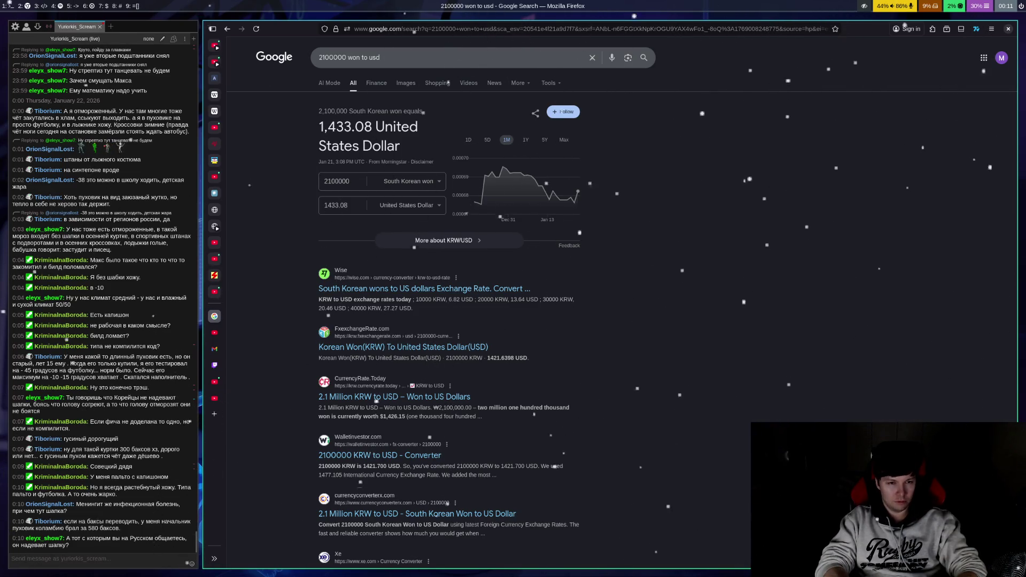
# Step: Close the currency results tab and switch back to the paused vector-length lesson tab
pyautogui.hotkey('ctrl', 'w')
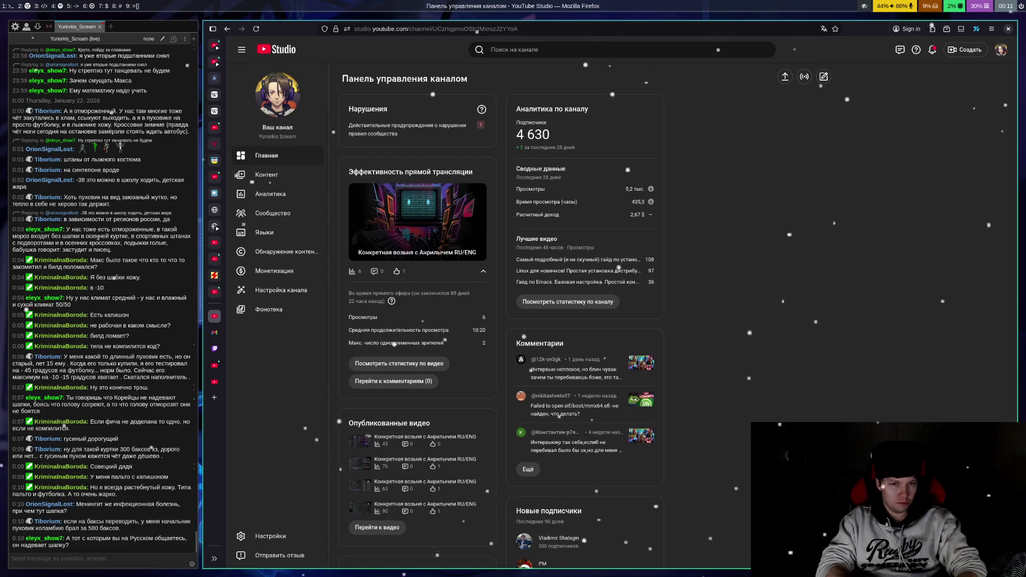
pyautogui.hotkey('ctrl', 'Tab')
pyautogui.hotkey('ctrl', 'Tab')
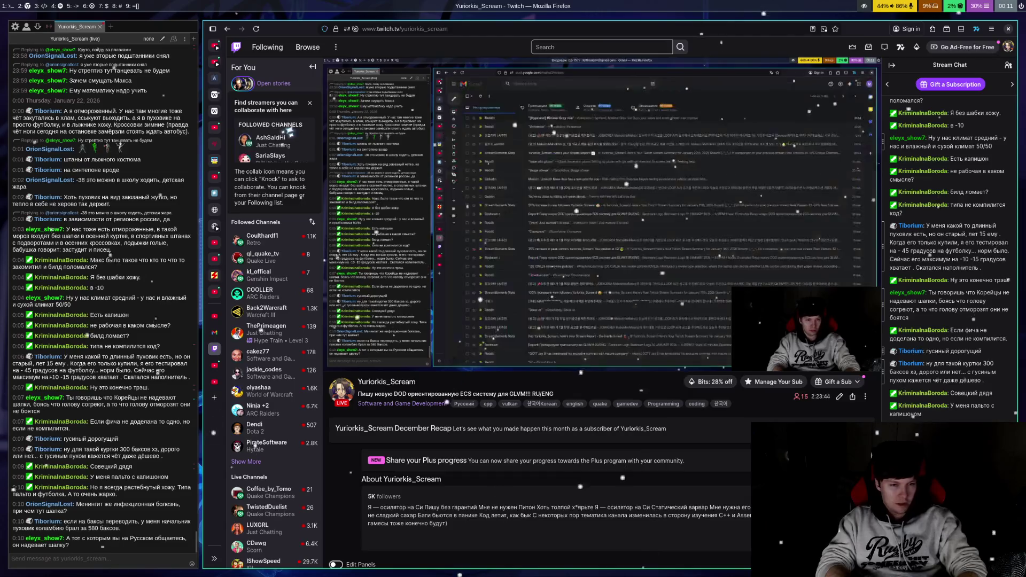
pyautogui.hotkey('ctrl', 'Tab')
pyautogui.hotkey('ctrl', 'Tab')
pyautogui.hotkey('ctrl', 'shift', 'Tab')
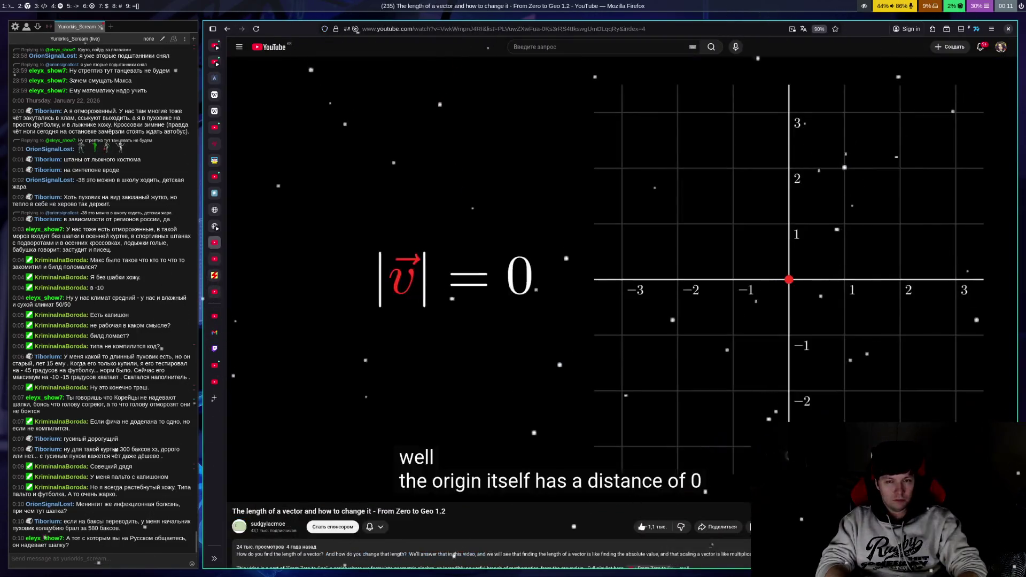